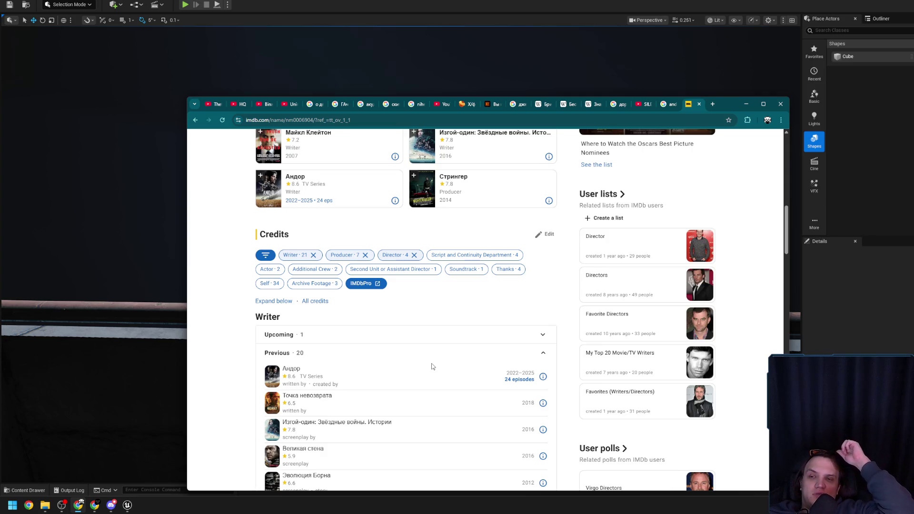
# Step: Scroll to the Writer > Previous credits and open the Андор series entry
pyautogui.scroll(2, 433, 352)
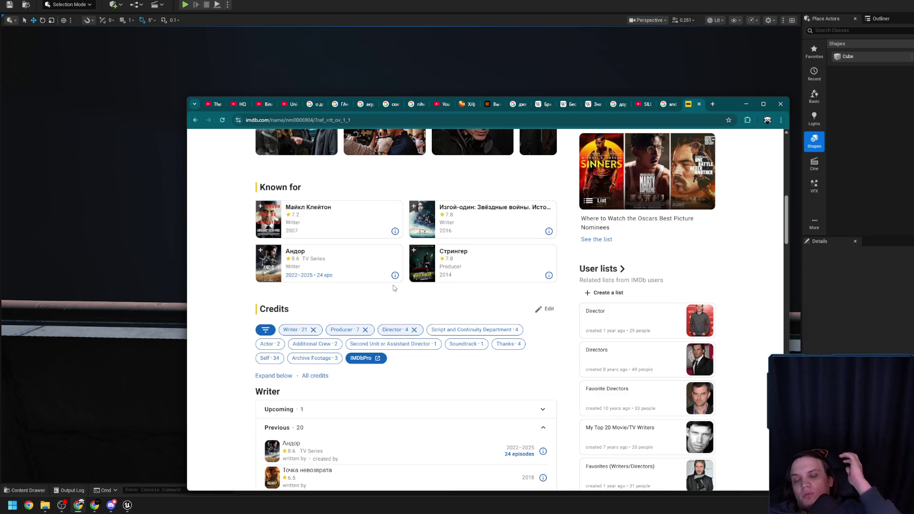
pyautogui.scroll(3, 390, 291)
pyautogui.scroll(-3, 362, 357)
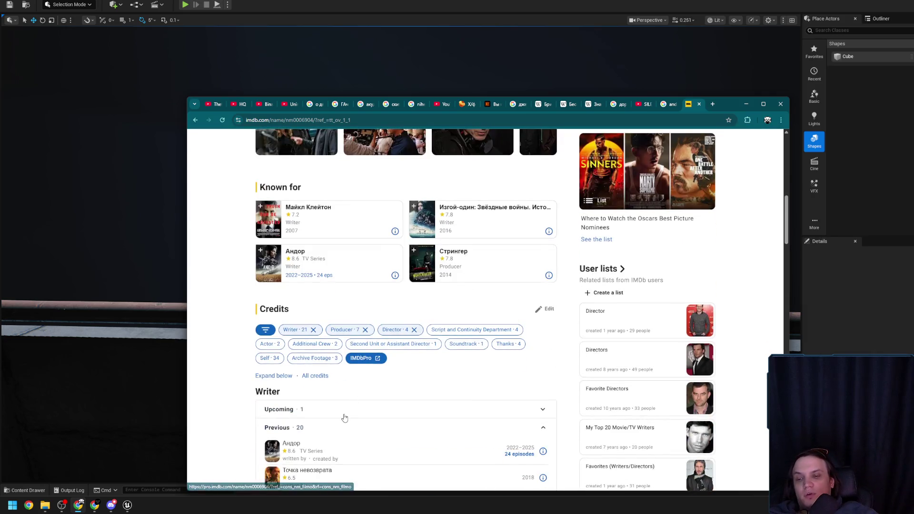
pyautogui.scroll(-1, 344, 417)
pyautogui.click(295, 414)
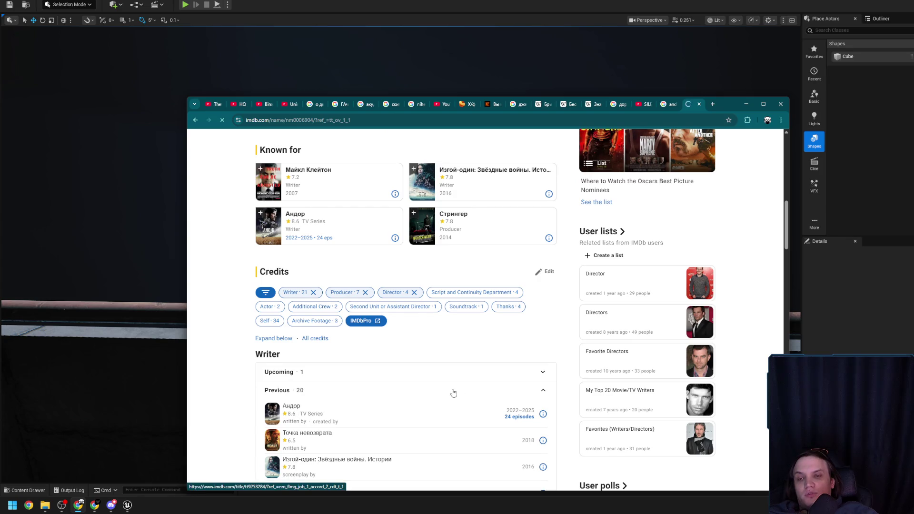
# Step: Scroll the Андор page past trailer, episodes, videos and reviews down to More like this
pyautogui.scroll(-3, 413, 339)
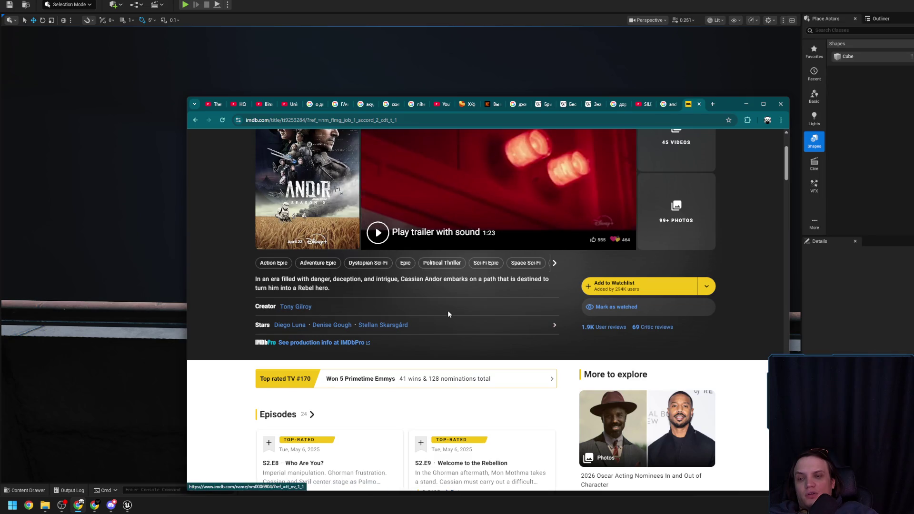
pyautogui.scroll(-2, 376, 303)
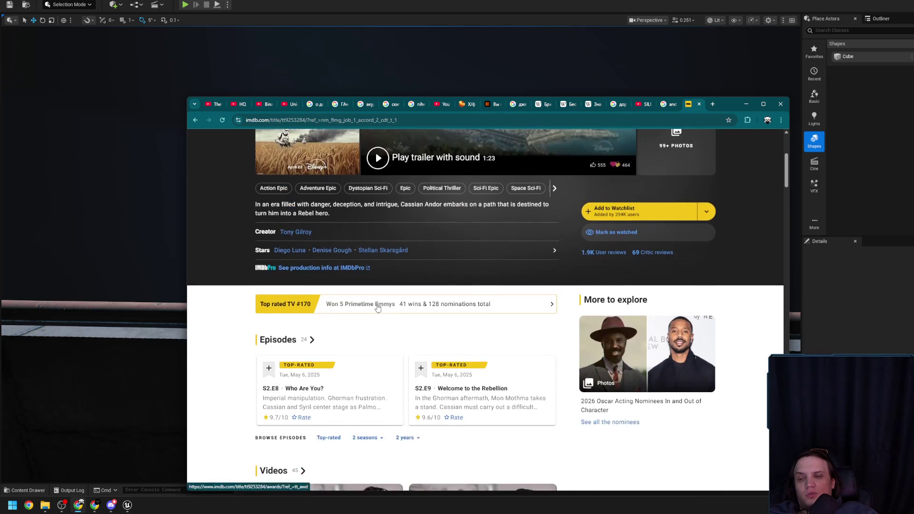
pyautogui.scroll(-5, 376, 307)
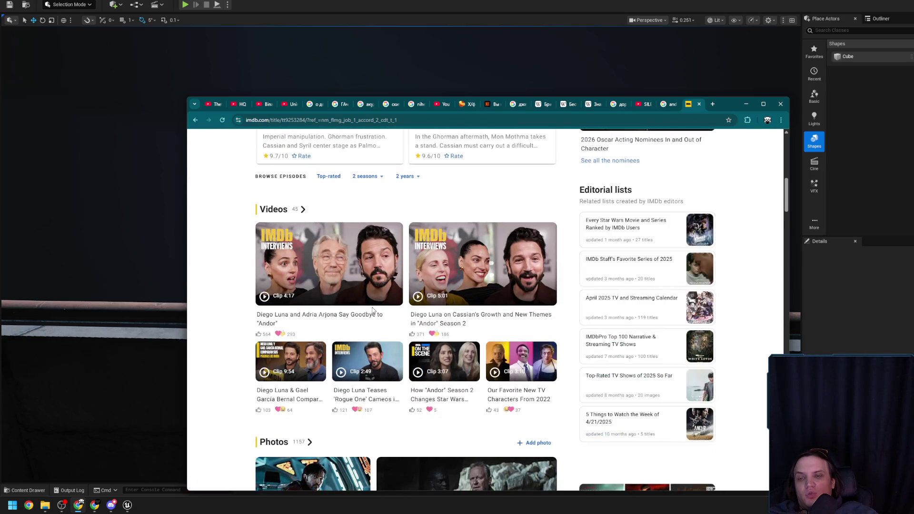
pyautogui.scroll(7, 373, 310)
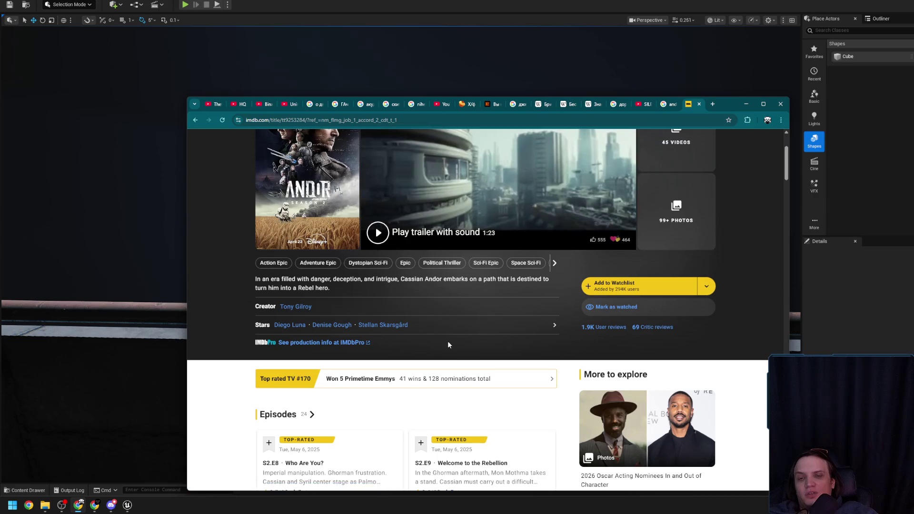
pyautogui.scroll(3, 448, 343)
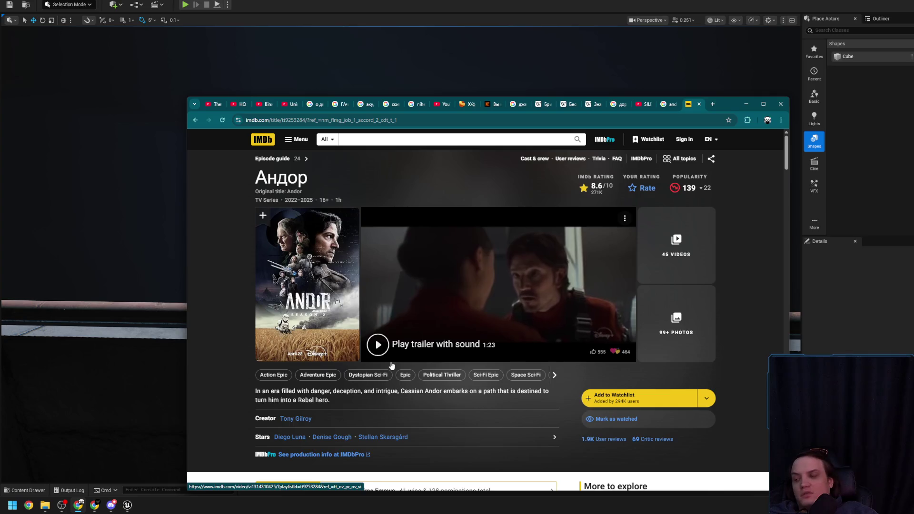
pyautogui.scroll(-6, 391, 365)
pyautogui.scroll(-3, 339, 276)
pyautogui.scroll(-8, 339, 276)
pyautogui.scroll(1, 375, 307)
pyautogui.scroll(-8, 375, 307)
pyautogui.scroll(-4, 375, 307)
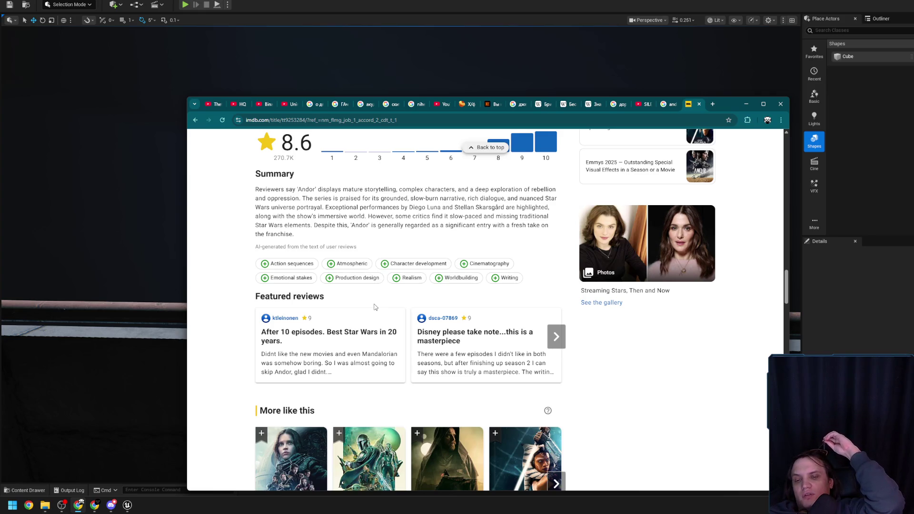
pyautogui.scroll(-3, 371, 306)
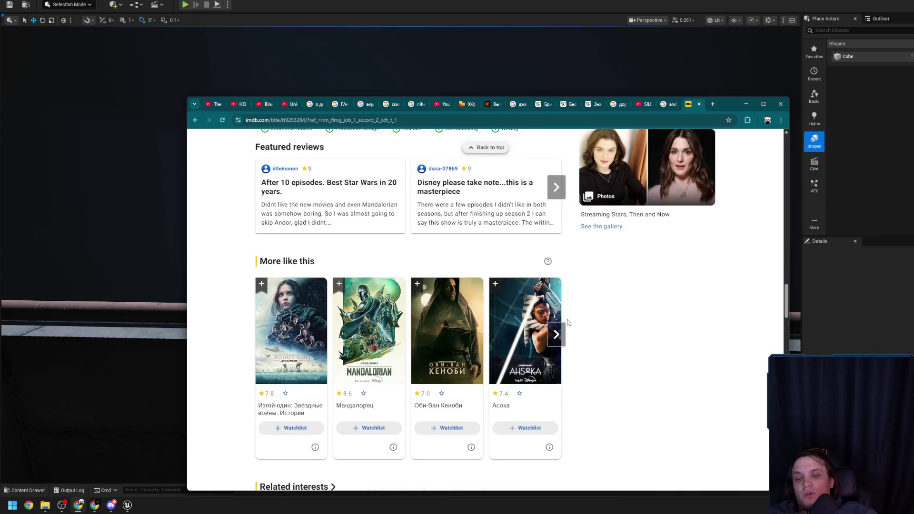
# Step: Open Асока from More like this in a background tab and page through the carousel
pyautogui.middleClick(542, 347)
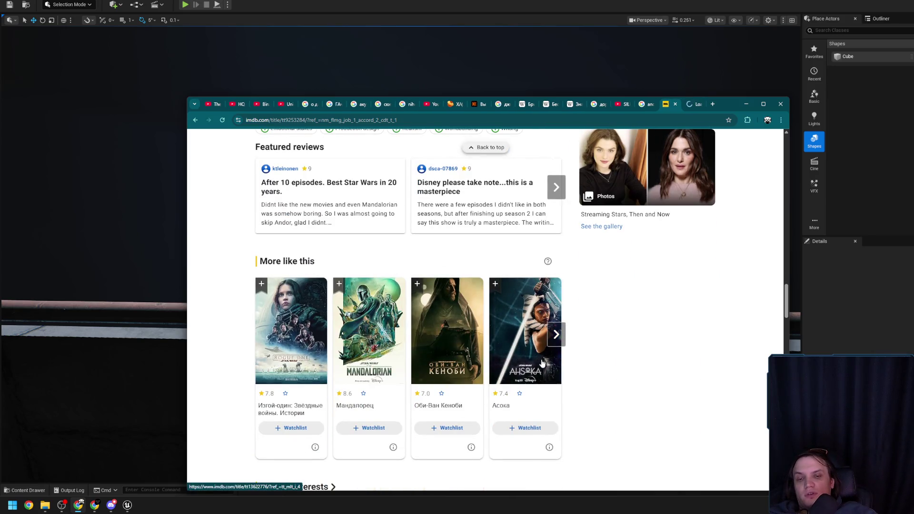
pyautogui.click(556, 333)
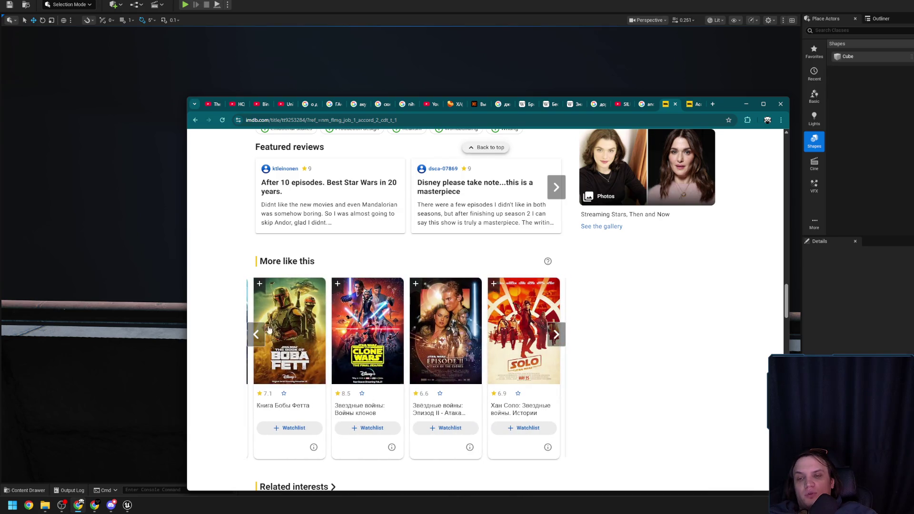
pyautogui.click(255, 334)
# Step: View the Ahsoka page, its creator's page and full-size photo, then close those tabs
pyautogui.click(688, 105)
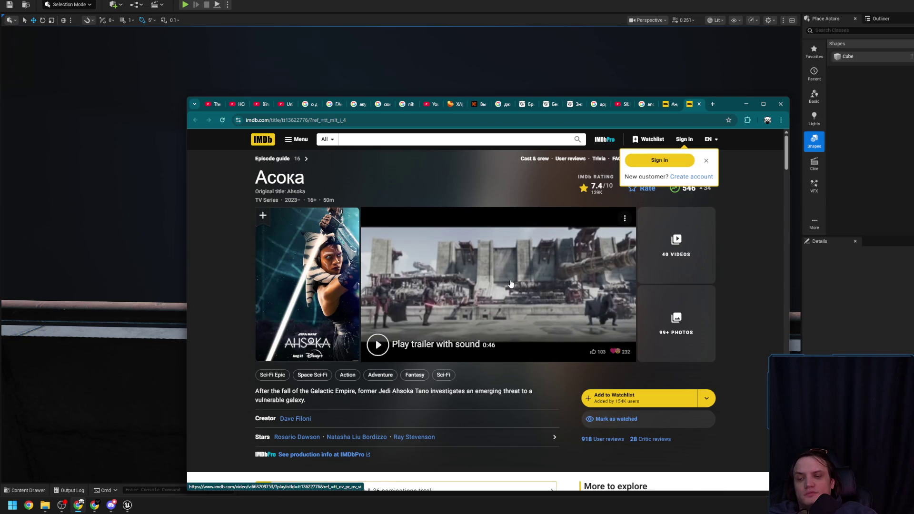
pyautogui.click(306, 418)
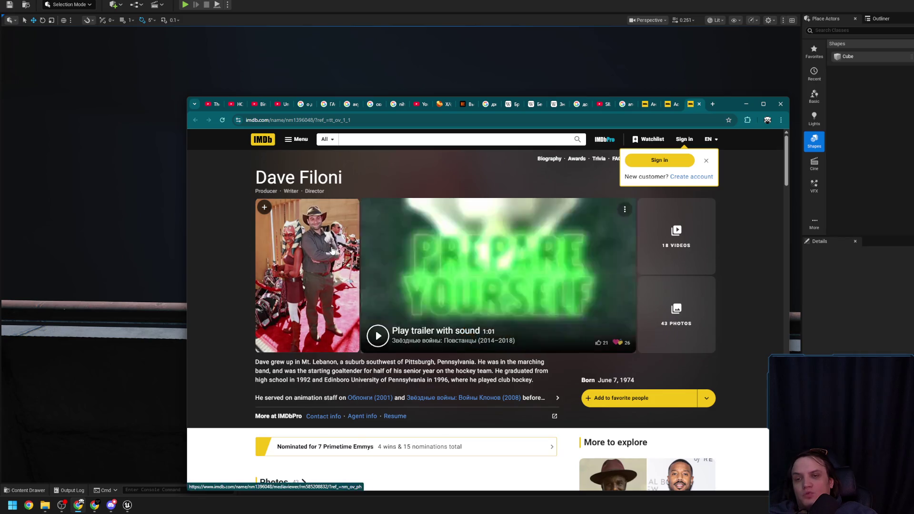
pyautogui.click(332, 250)
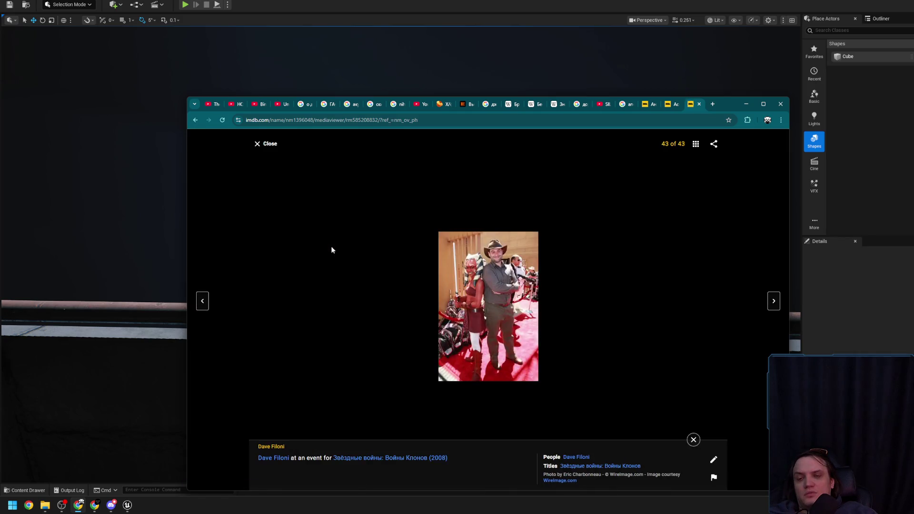
pyautogui.click(698, 105)
pyautogui.scroll(-4, 423, 288)
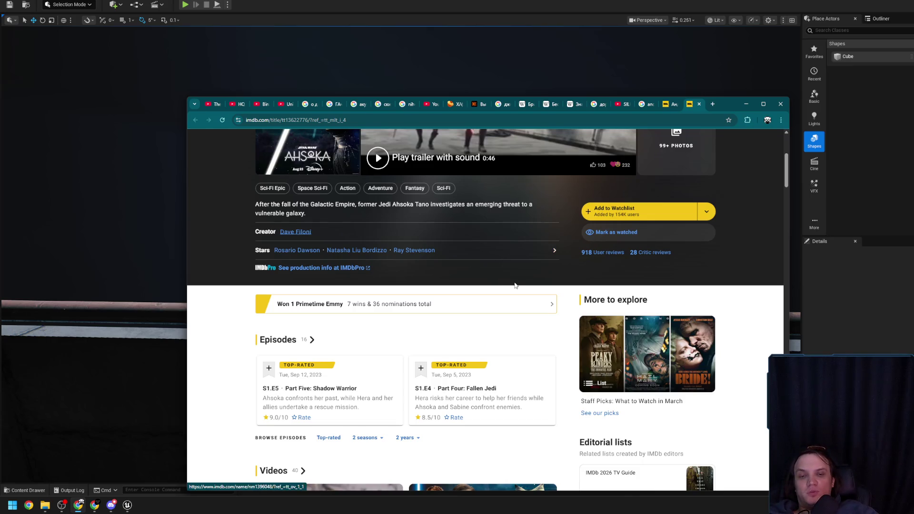
pyautogui.scroll(4, 515, 285)
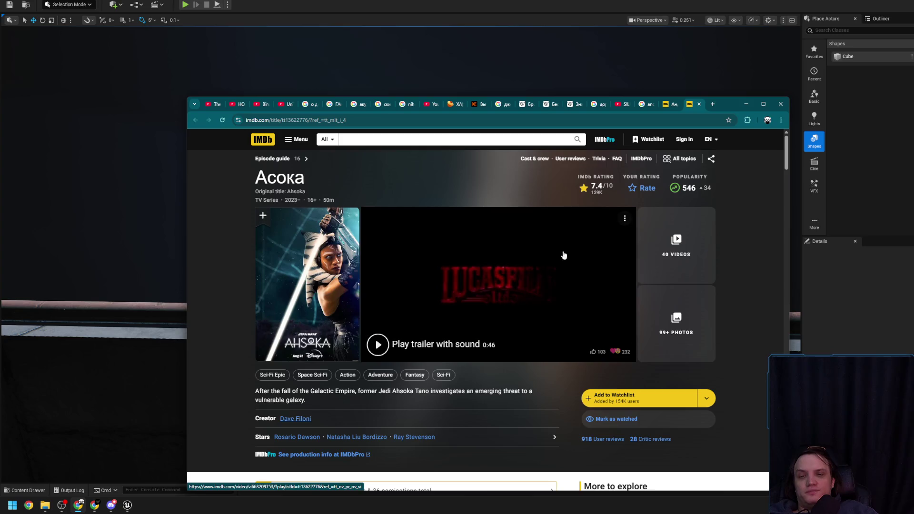
pyautogui.click(699, 104)
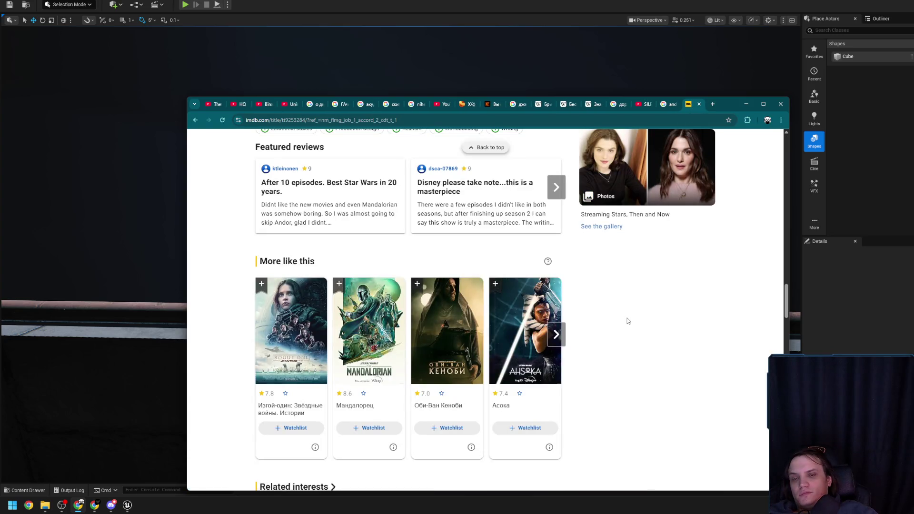
# Step: Page forward and back through more similar Star Wars titles on the Андор page
pyautogui.click(557, 336)
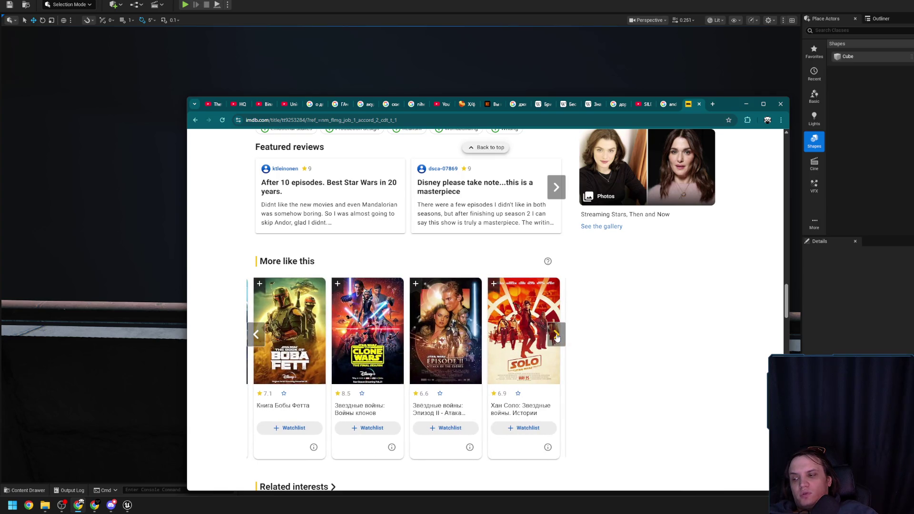
pyautogui.click(556, 336)
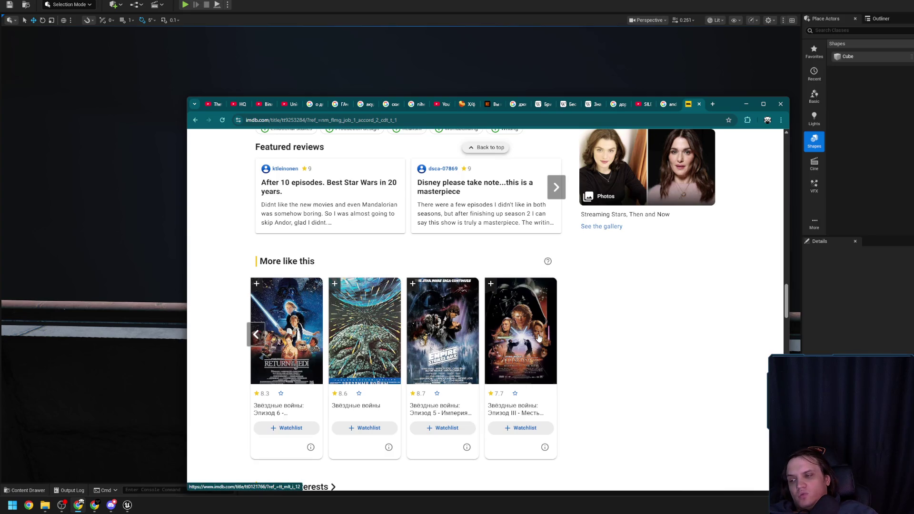
pyautogui.click(254, 339)
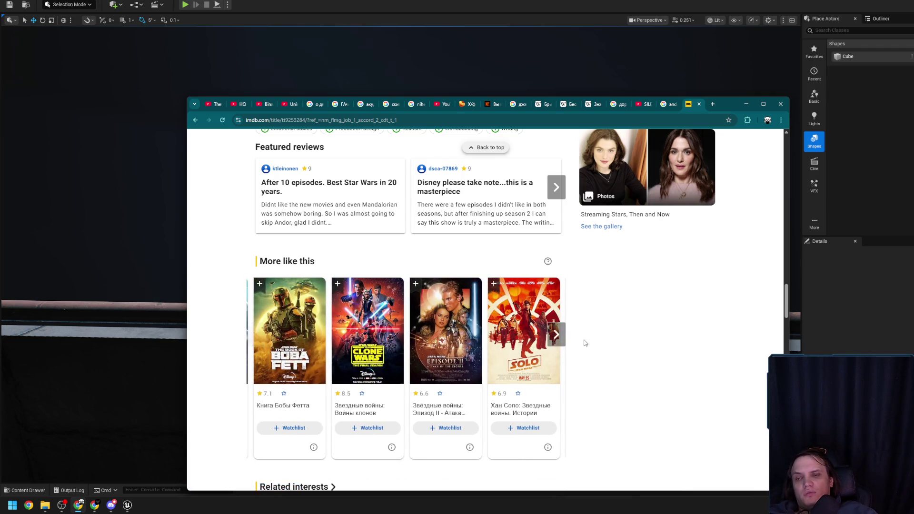
pyautogui.click(485, 147)
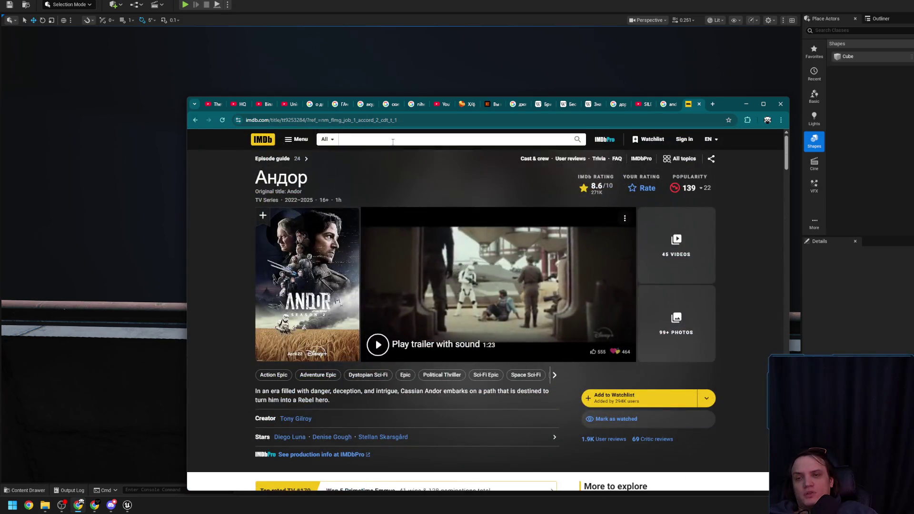
# Step: Search IMDb for 'Maul', open the Maul title page, then close it
pyautogui.click(393, 138)
pyautogui.write('Mau')
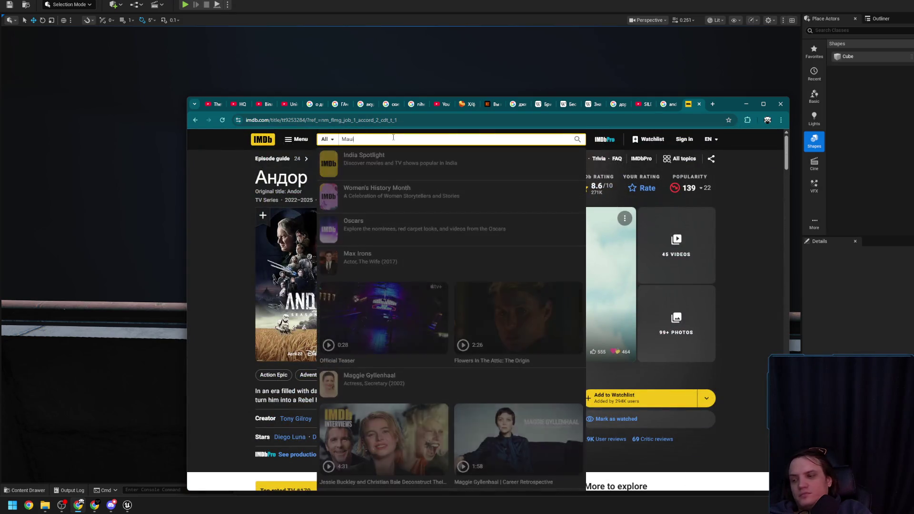
pyautogui.write('l')
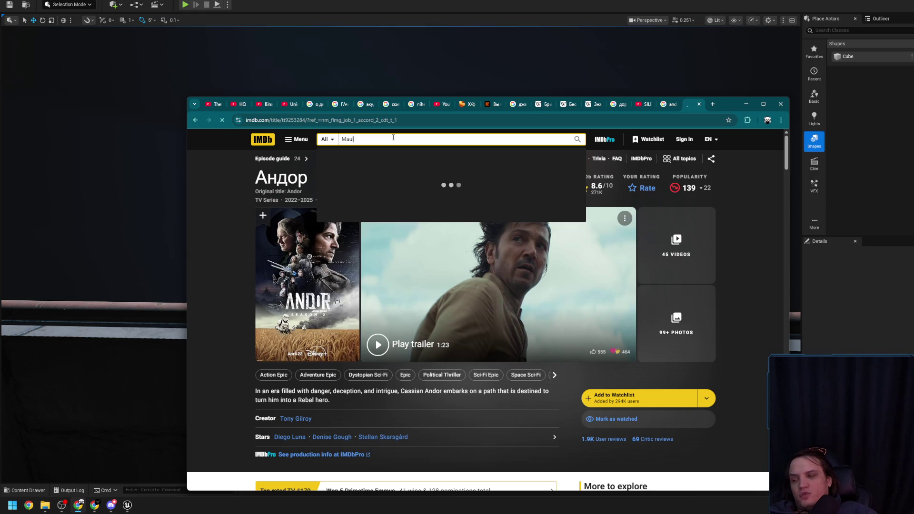
pyautogui.press('Return')
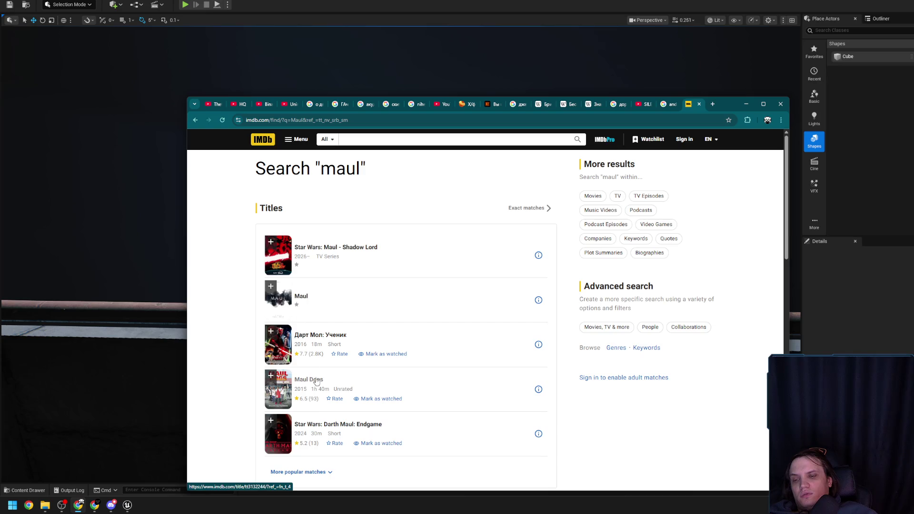
pyautogui.click(302, 301)
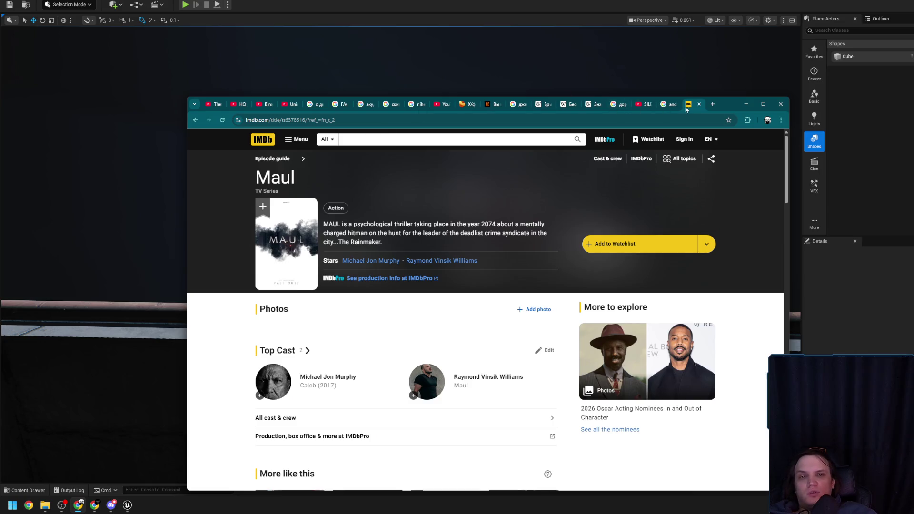
pyautogui.click(698, 104)
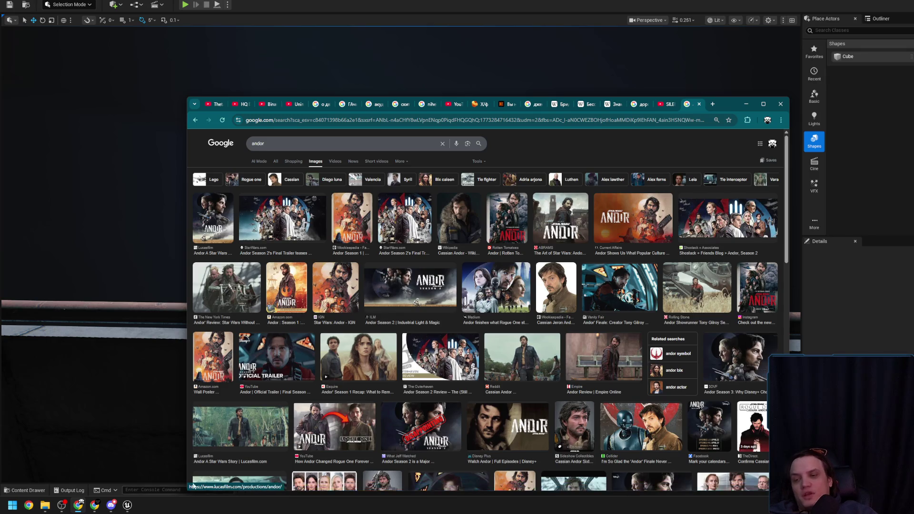
# Step: Preview the Lucasfilm and Medium Andor reference stills in the image results
pyautogui.click(241, 425)
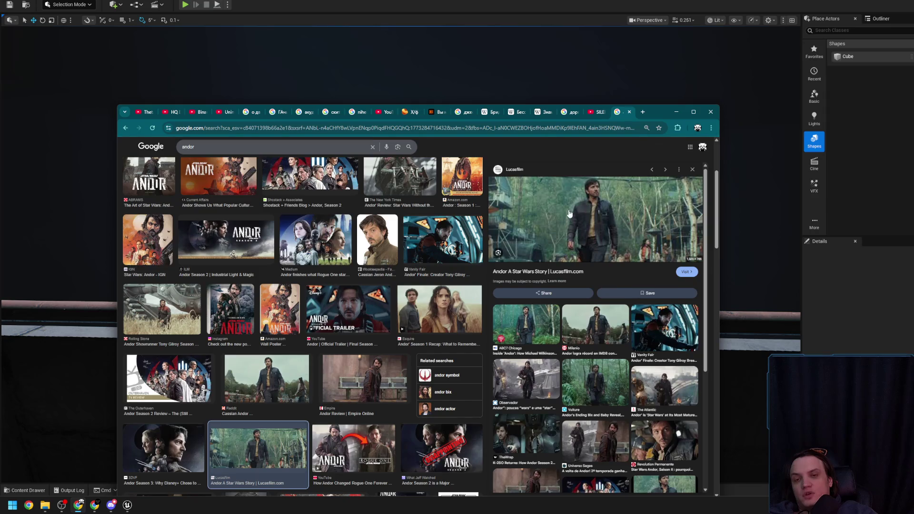
pyautogui.click(305, 233)
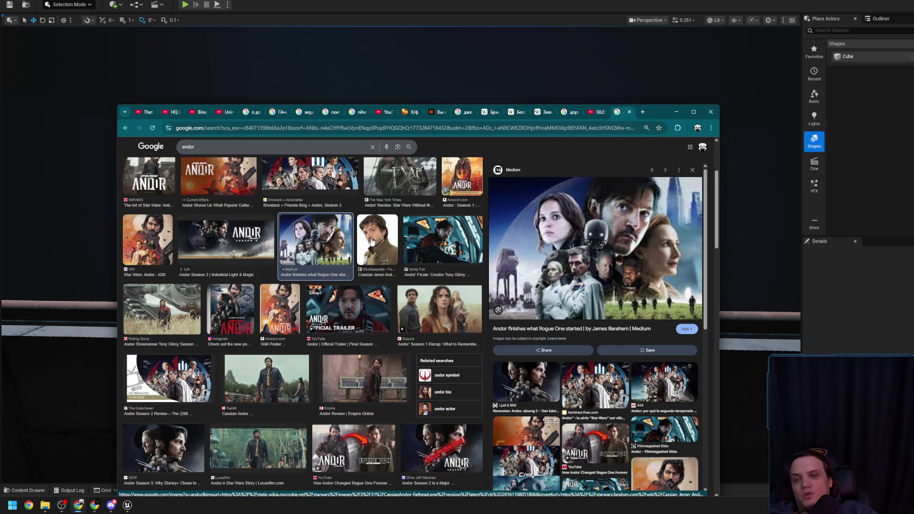
pyautogui.scroll(3, 260, 202)
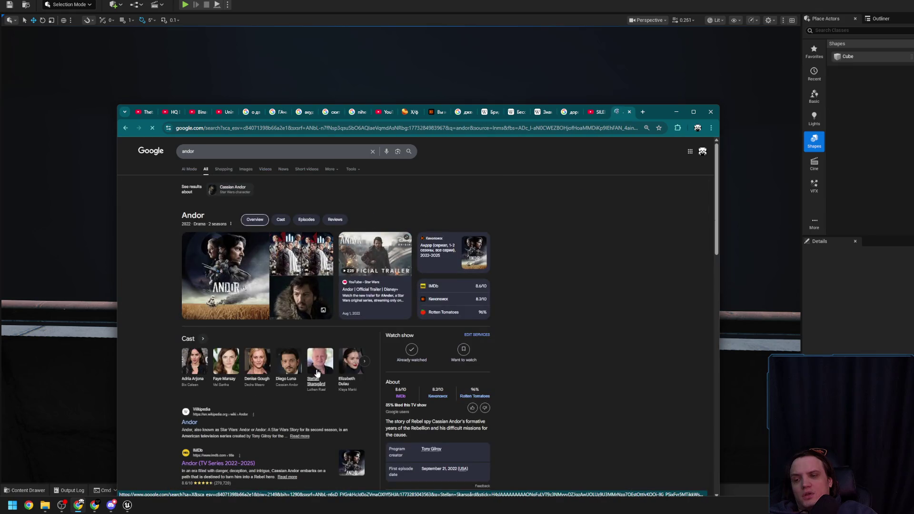
# Step: Search Google for 'cassian andor'
pyautogui.click(178, 149)
pyautogui.write('ca')
pyautogui.press('BackSpace')
pyautogui.press('BackSpace')
pyautogui.press('BackSpace')
pyautogui.write('cassica')
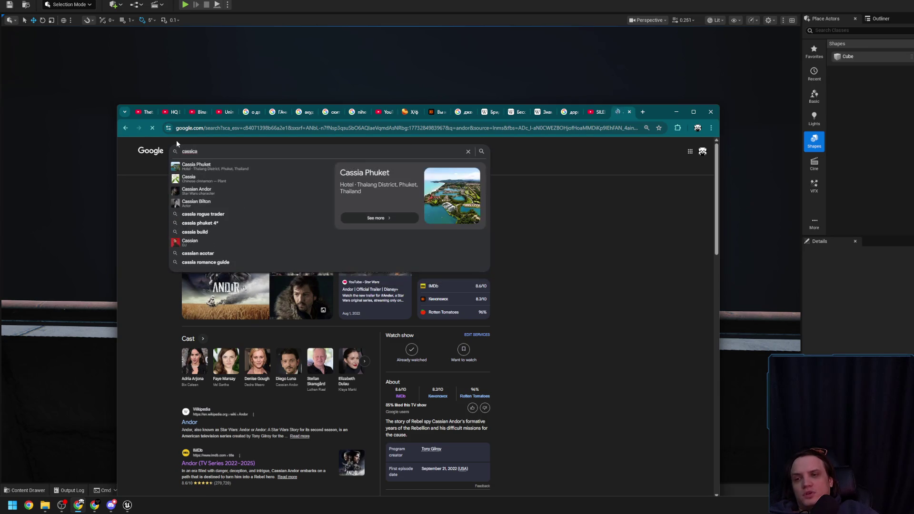
pyautogui.press('BackSpace')
pyautogui.press('BackSpace')
pyautogui.write('an andor')
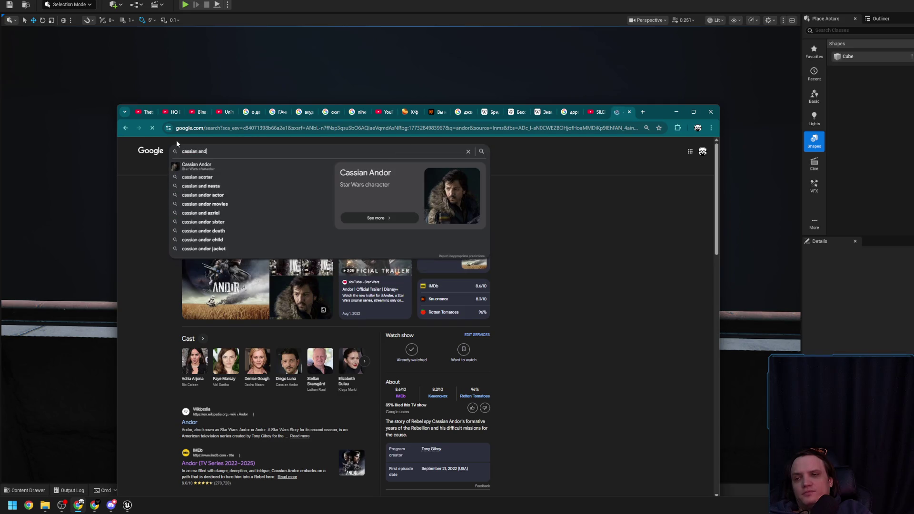
pyautogui.press('Return')
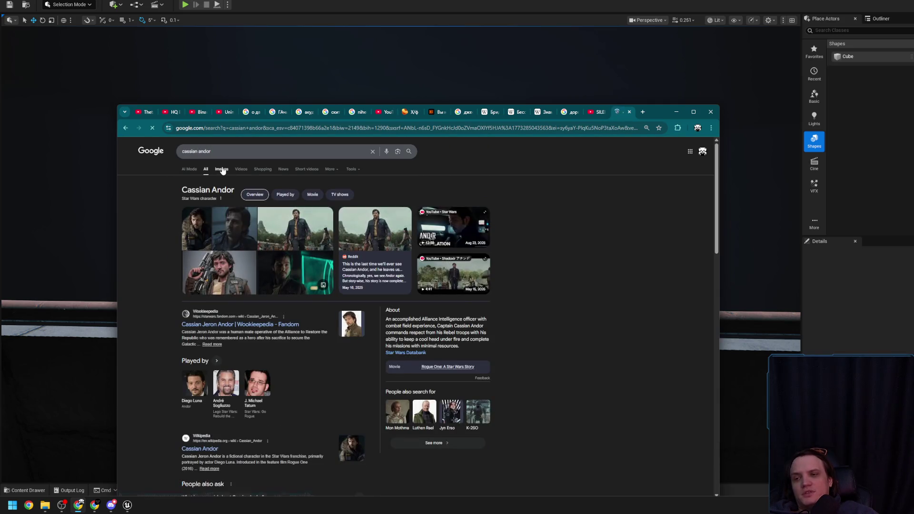
# Step: Browse the Cassian Andor image results, preview one, and open a new blank tab
pyautogui.click(221, 170)
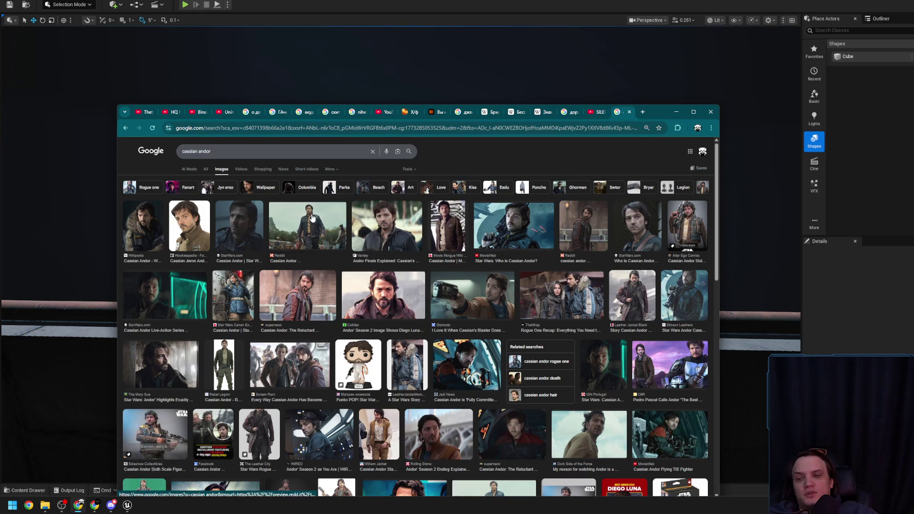
pyautogui.click(622, 299)
pyautogui.click(642, 112)
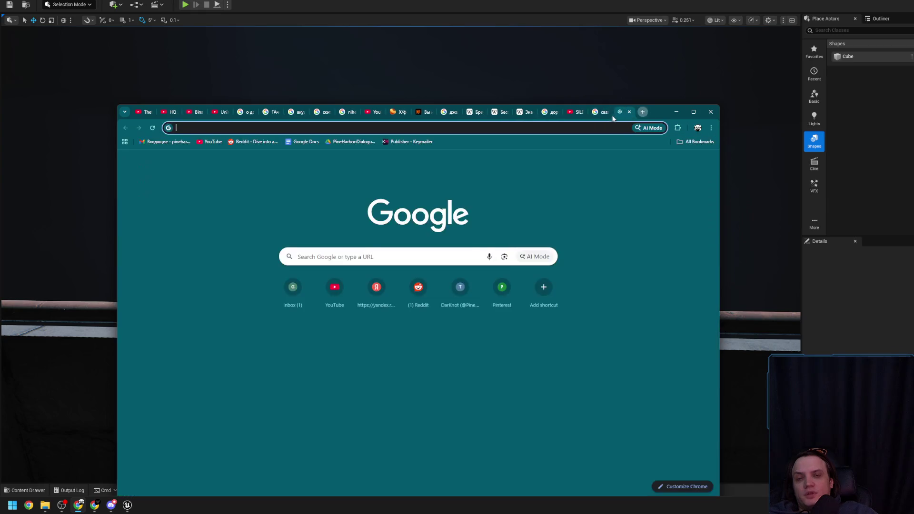
# Step: Search YouTube for 'andor funeral' in an existing YouTube tab
pyautogui.click(579, 116)
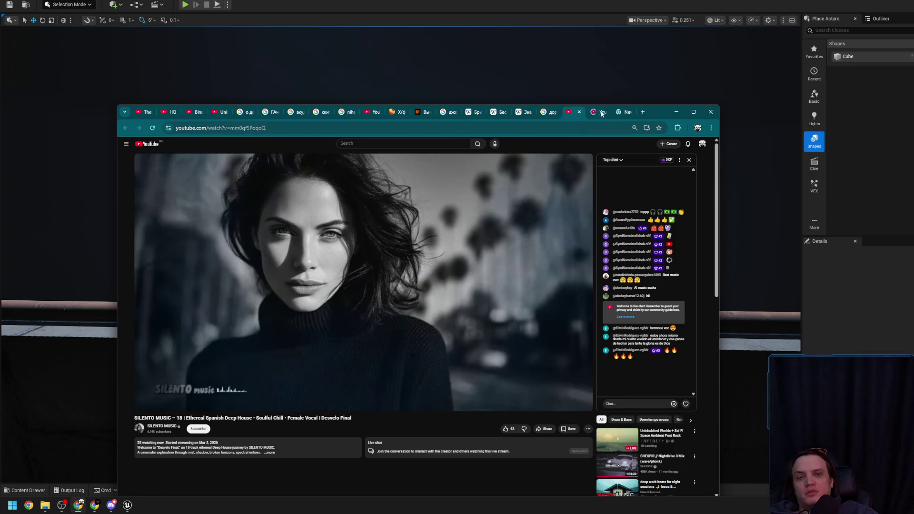
pyautogui.click(598, 113)
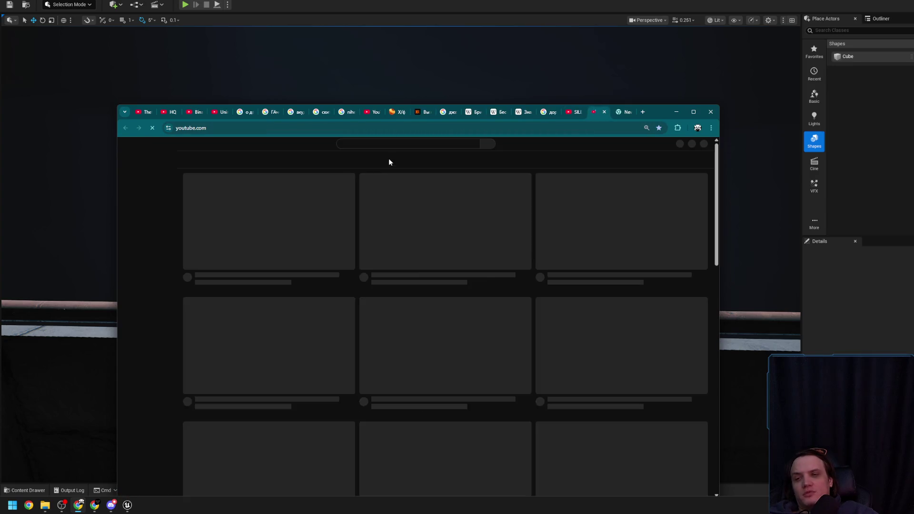
pyautogui.write('ar')
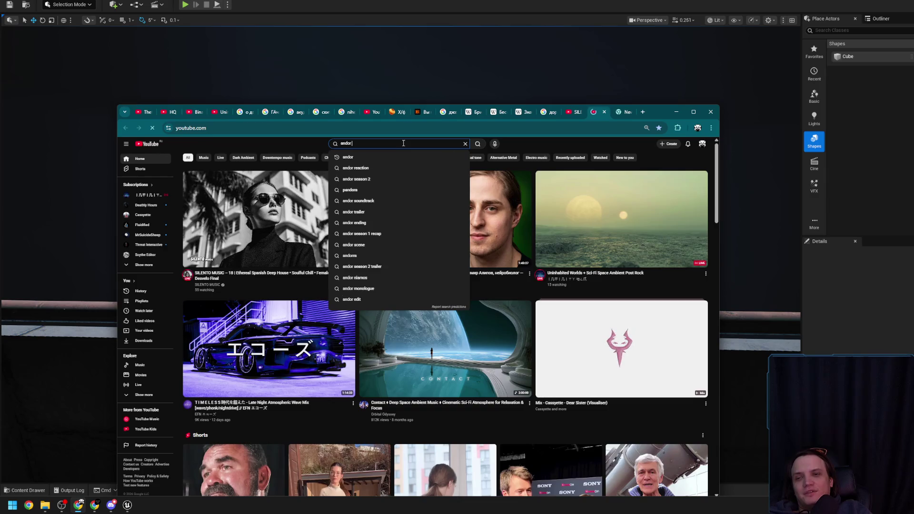
pyautogui.press('Down')
pyautogui.press('Return')
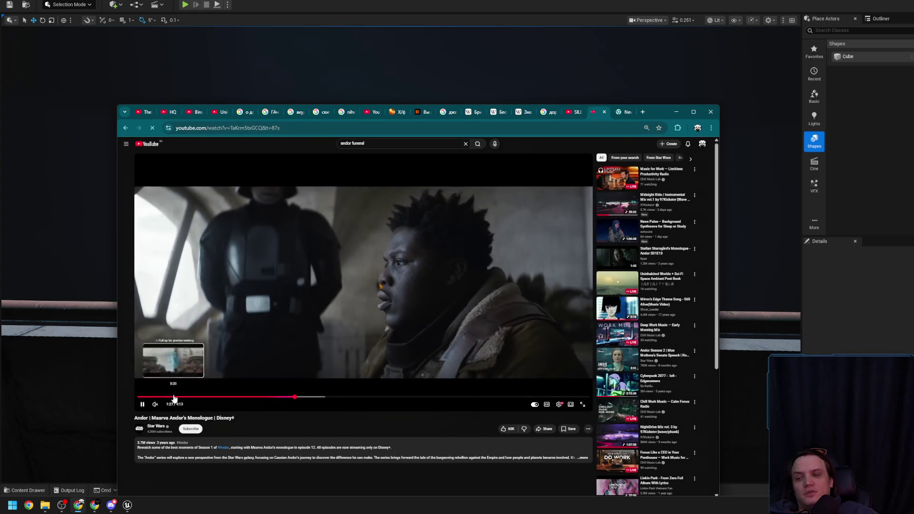
# Step: Play 'March to the Rix Road | Funeral March' with sound, skip to 0:52, and reposition the window
pyautogui.click(157, 407)
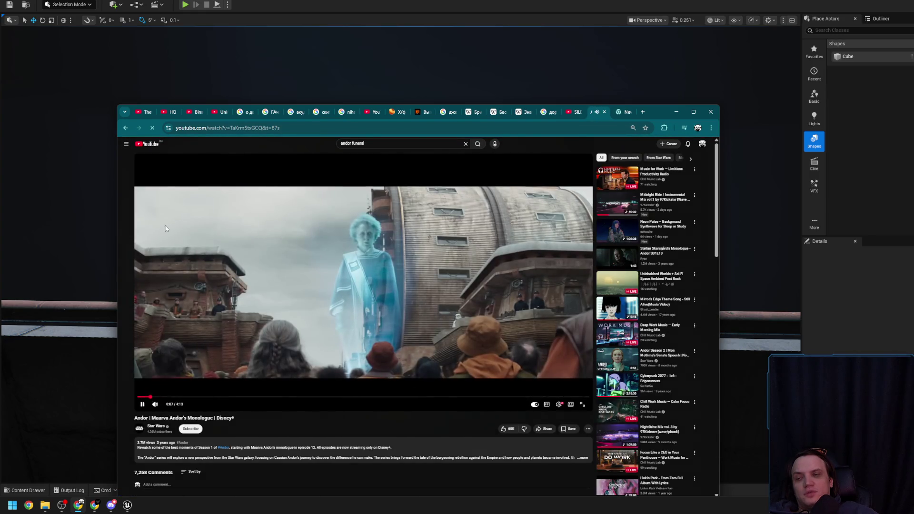
pyautogui.click(124, 128)
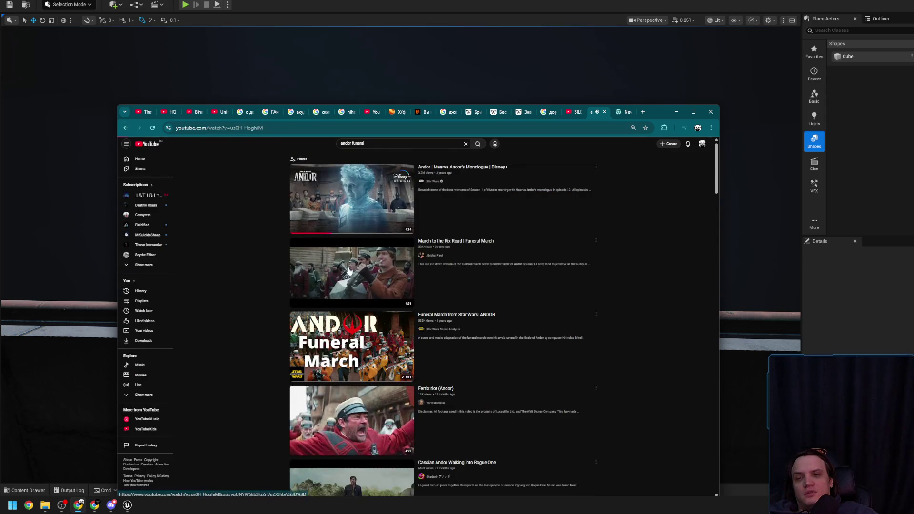
pyautogui.click(349, 270)
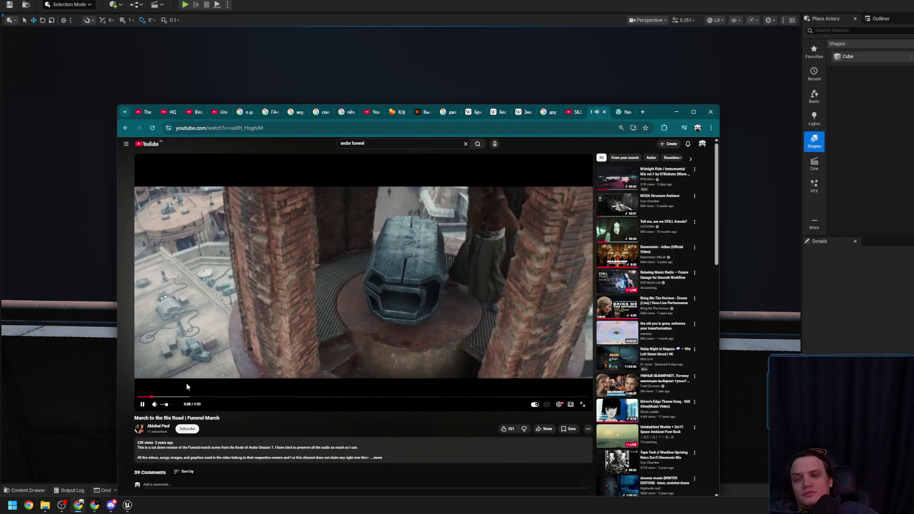
pyautogui.moveTo(190, 397); pyautogui.dragTo(231, 398)
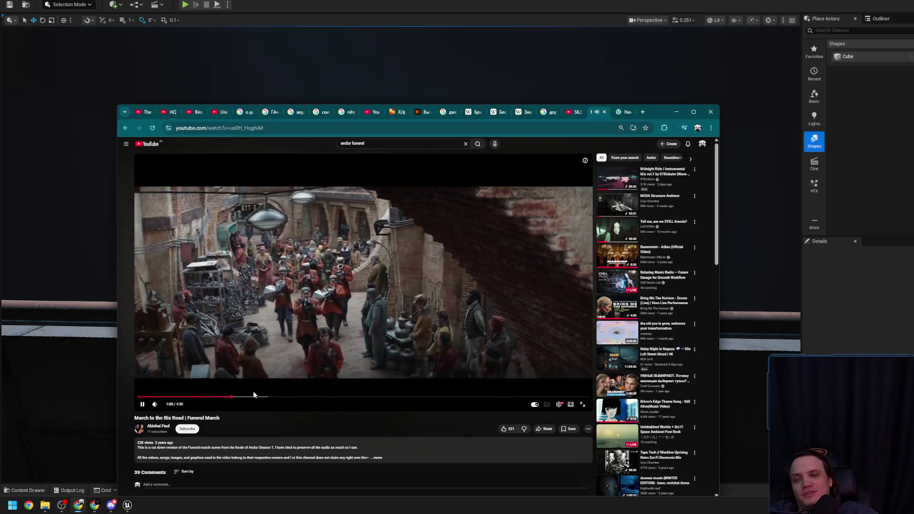
pyautogui.click(318, 321)
pyautogui.click(300, 295)
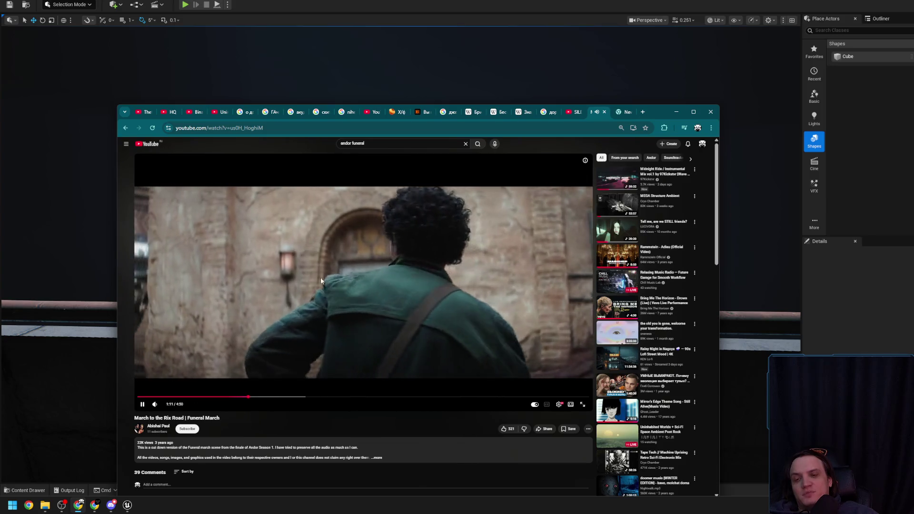
pyautogui.moveTo(657, 108); pyautogui.dragTo(586, 38)
pyautogui.moveTo(647, 429)
pyautogui.mouseDown()
pyautogui.moveTo(695, 478)
pyautogui.moveTo(753, 487)
pyautogui.mouseUp()
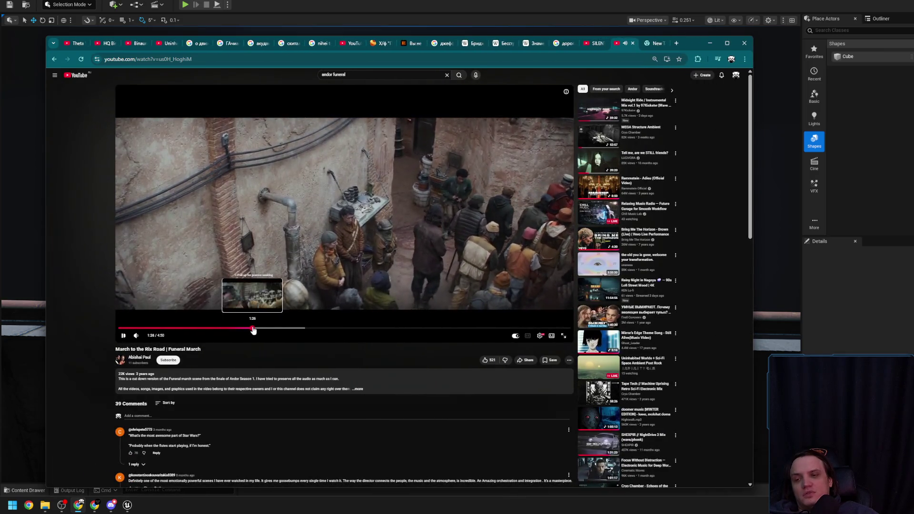
# Step: Jump the Funeral March video to 1:26, 1:39 and 1:59, then pause and resume, ending paused
pyautogui.click(253, 329)
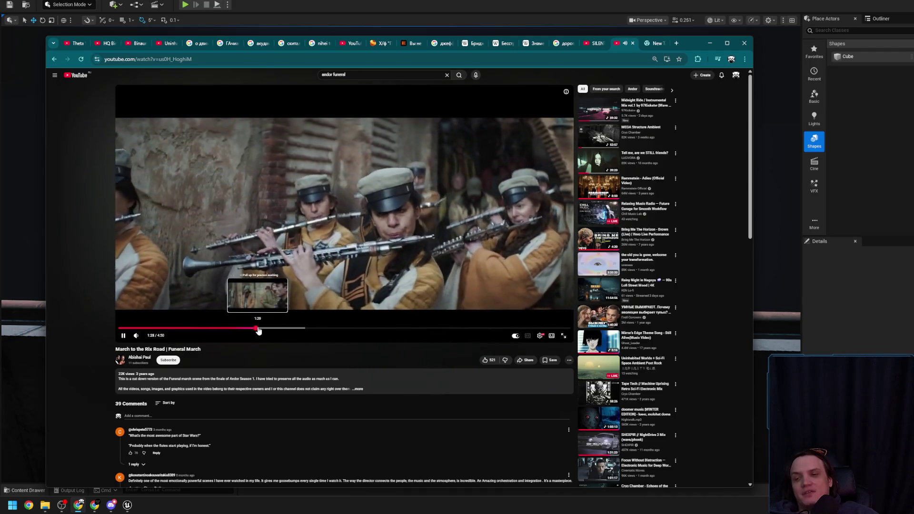
pyautogui.click(273, 328)
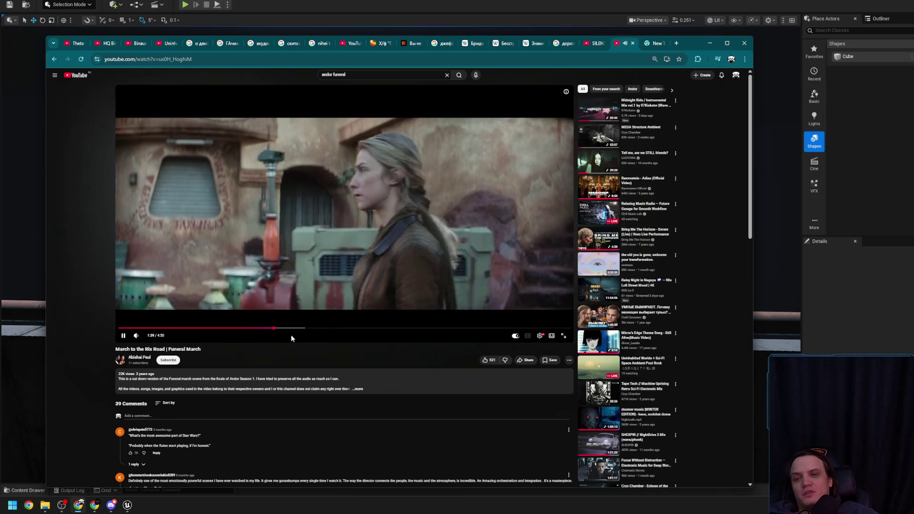
pyautogui.click(305, 329)
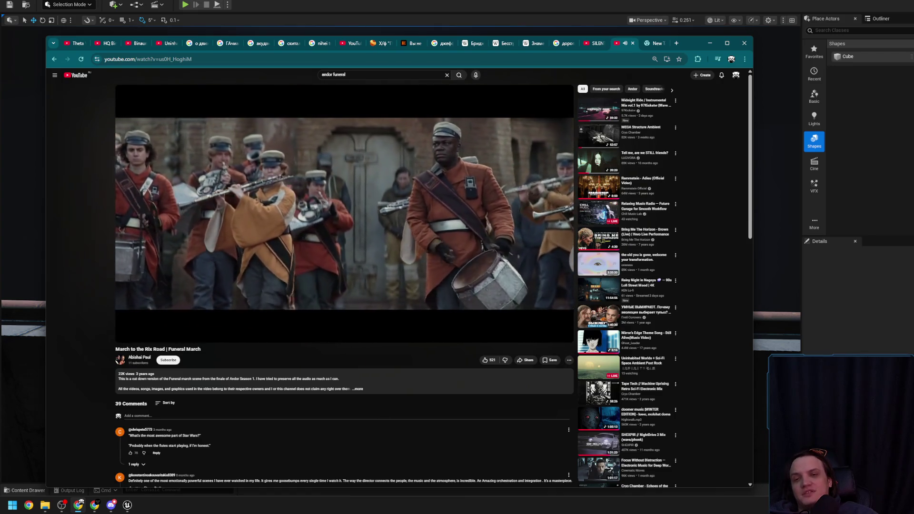
pyautogui.click(434, 196)
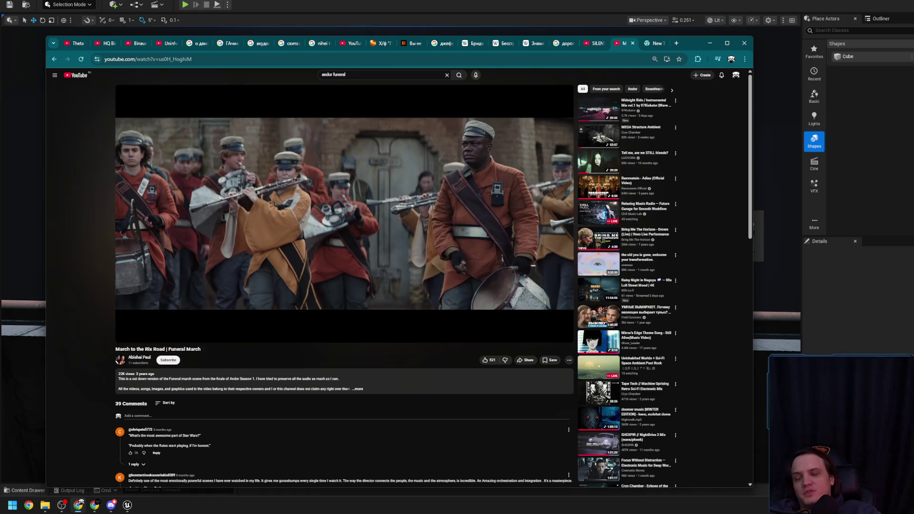
pyautogui.click(387, 179)
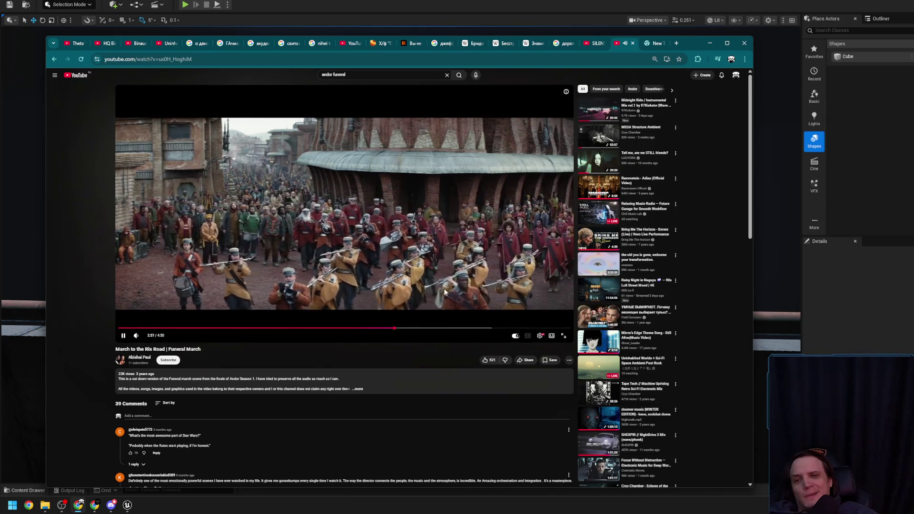
pyautogui.moveTo(137, 335)
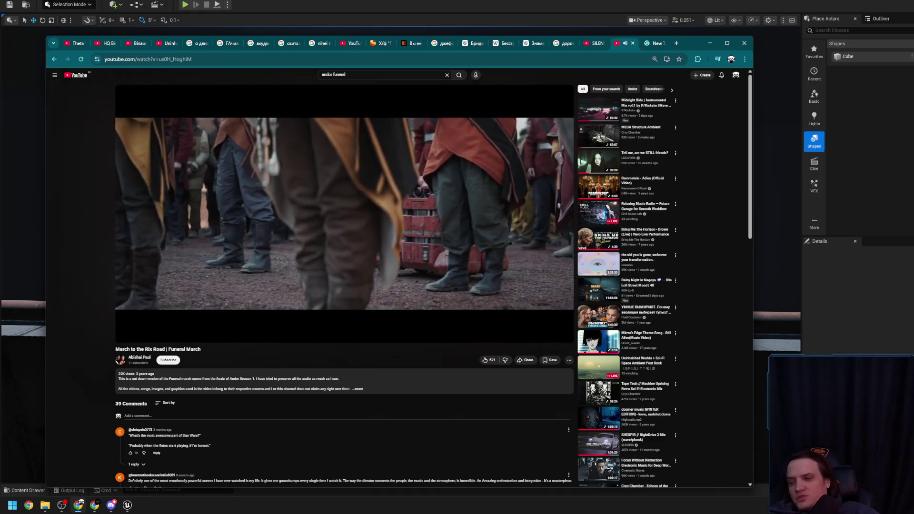
pyautogui.click(440, 264)
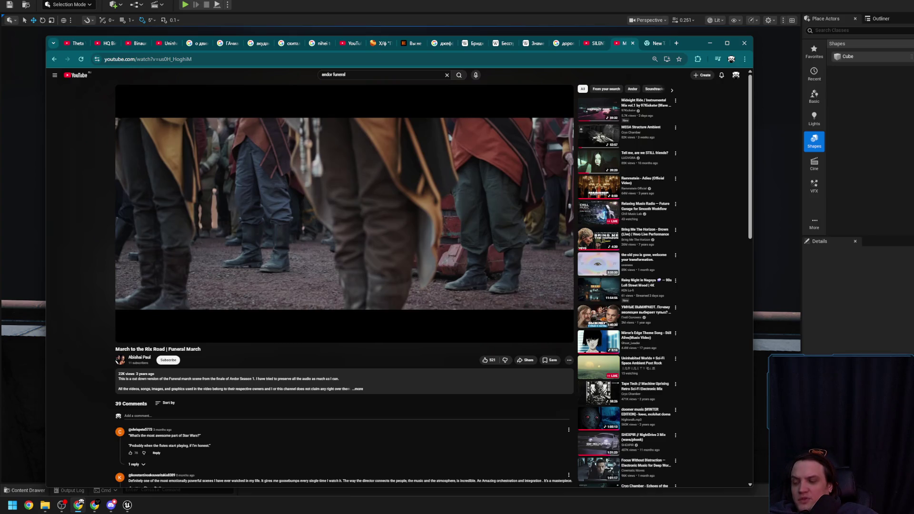
pyautogui.click(439, 261)
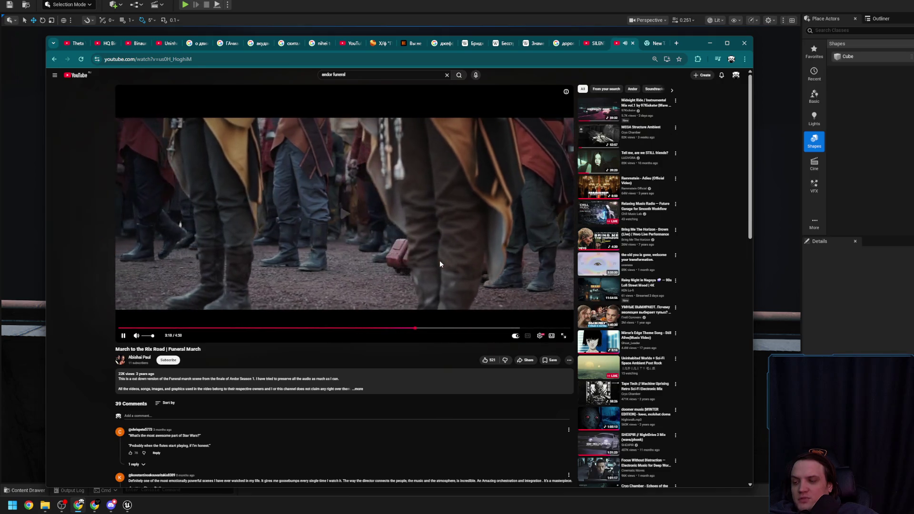
pyautogui.click(439, 261)
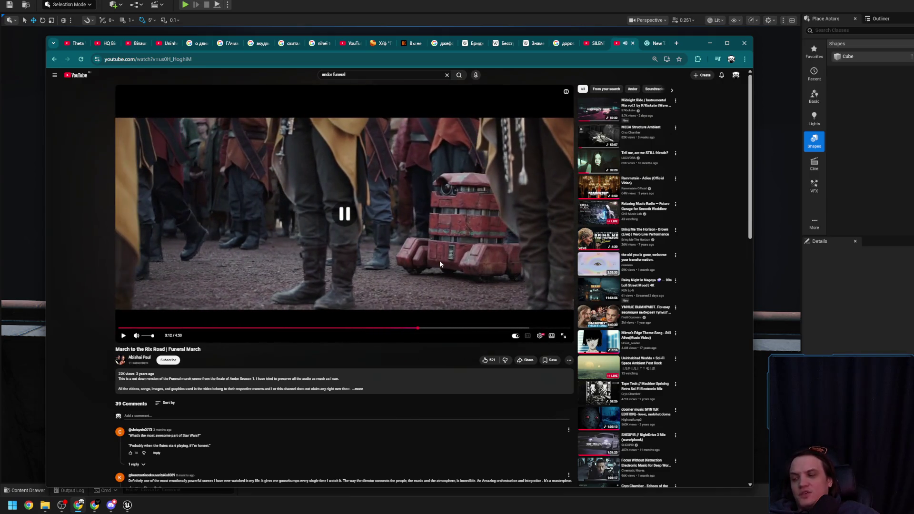
pyautogui.click(439, 260)
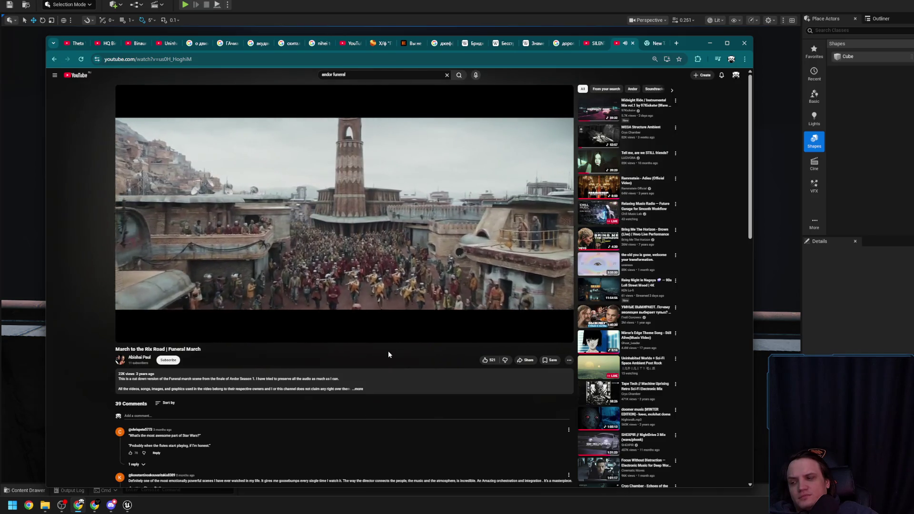
pyautogui.moveTo(416, 209)
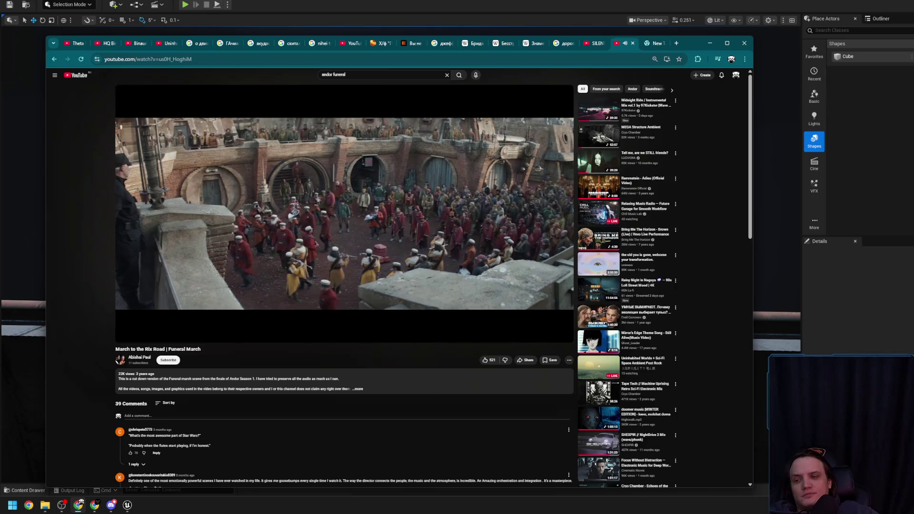
pyautogui.click(413, 215)
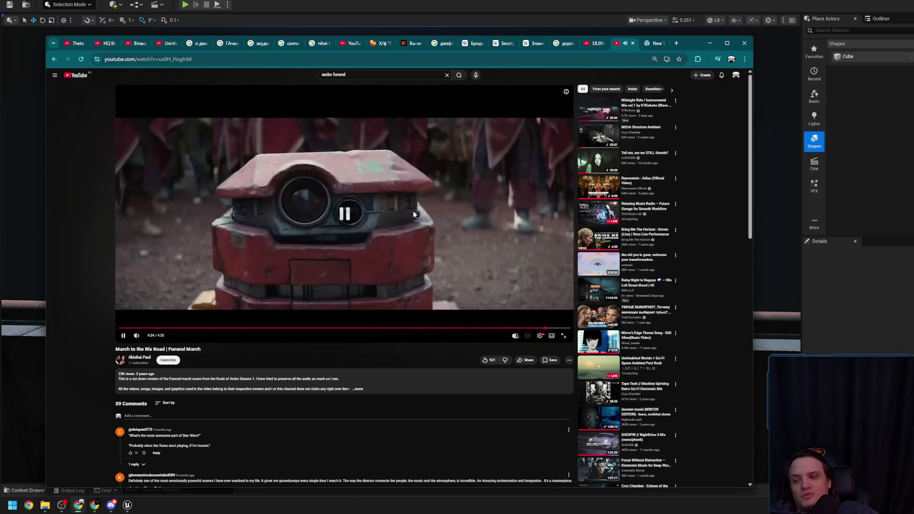
pyautogui.hotkey('ctrl', '+')
pyautogui.hotkey('ctrl', '+')
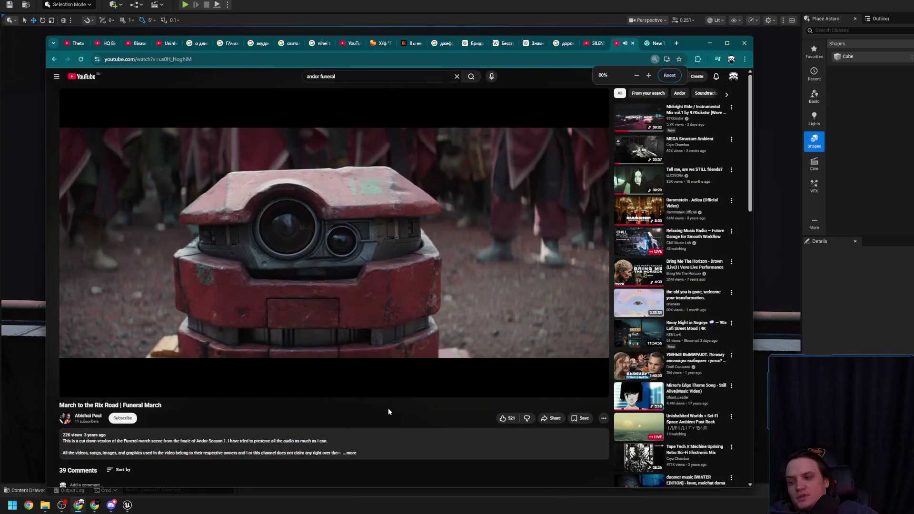
pyautogui.scroll(-3, 388, 412)
pyautogui.hotkey('ctrl', '+')
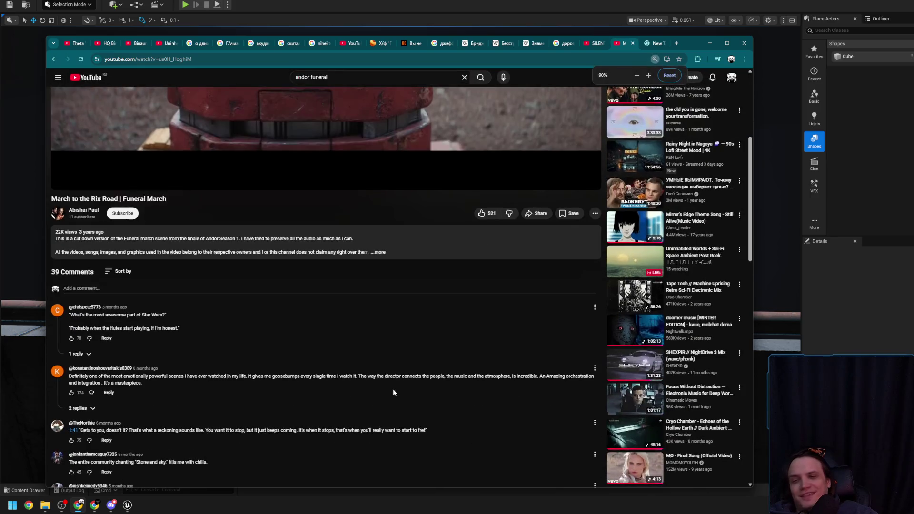
pyautogui.scroll(1, 397, 376)
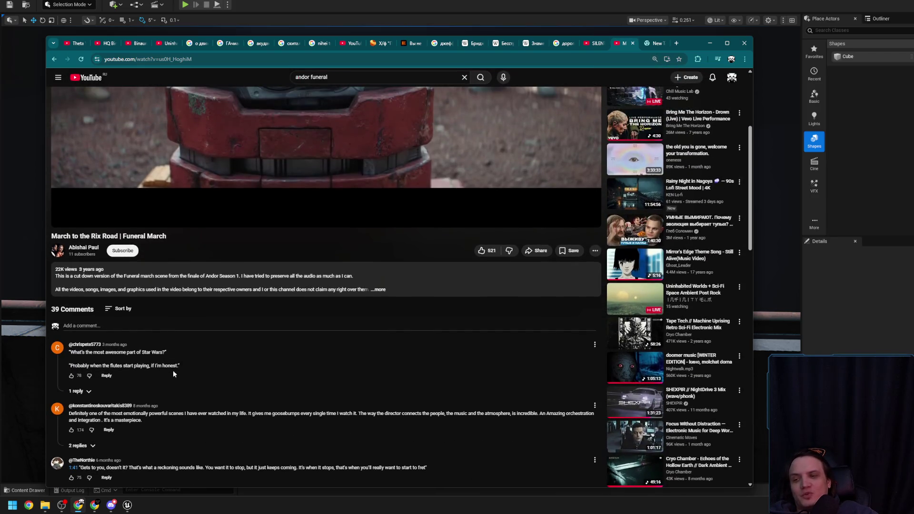
pyautogui.scroll(-2, 303, 366)
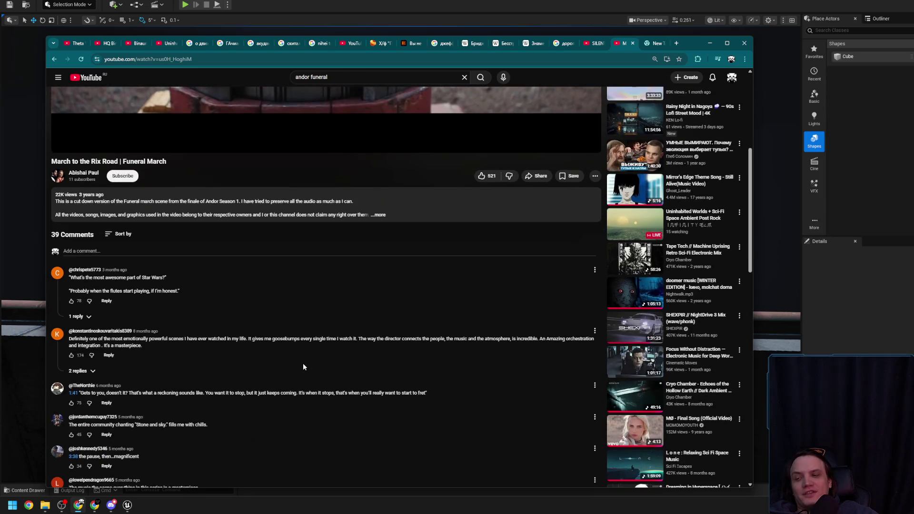
pyautogui.scroll(1, 303, 367)
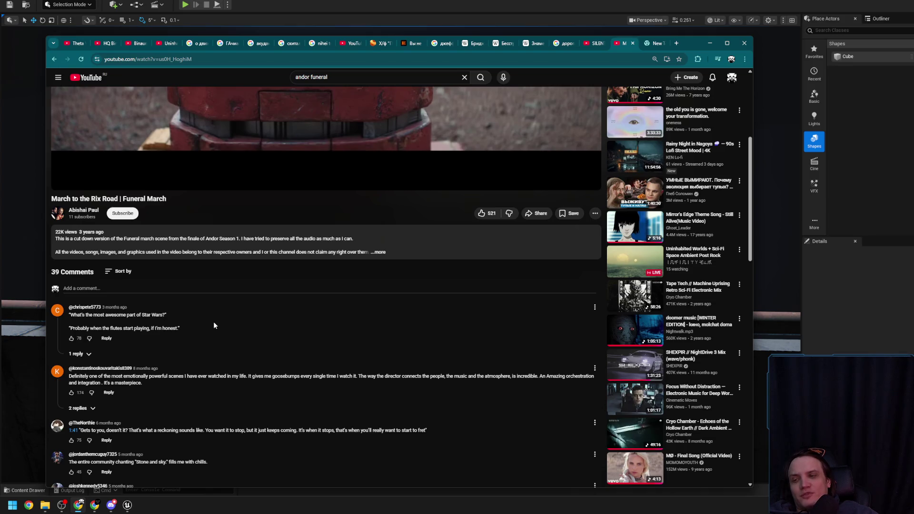
pyautogui.moveTo(189, 327); pyautogui.dragTo(105, 328)
pyautogui.scroll(5, 228, 326)
pyautogui.scroll(-3, 296, 379)
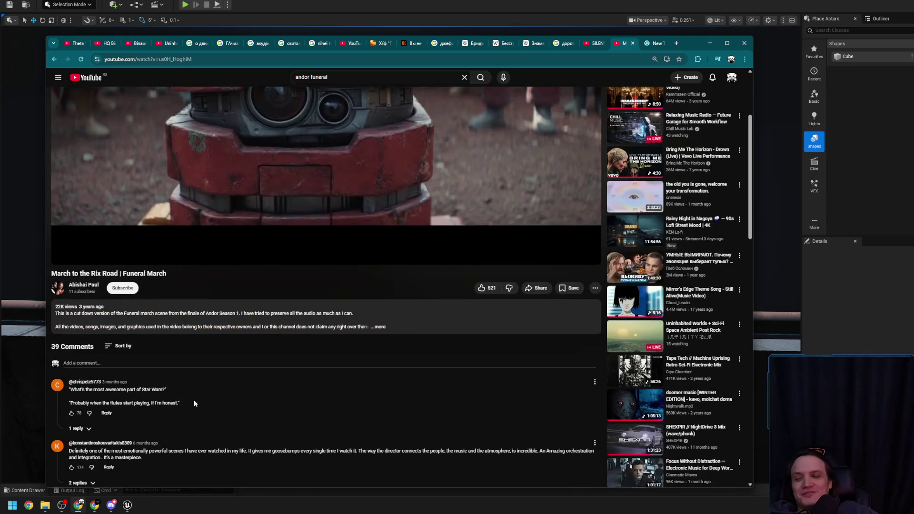
pyautogui.scroll(3, 153, 399)
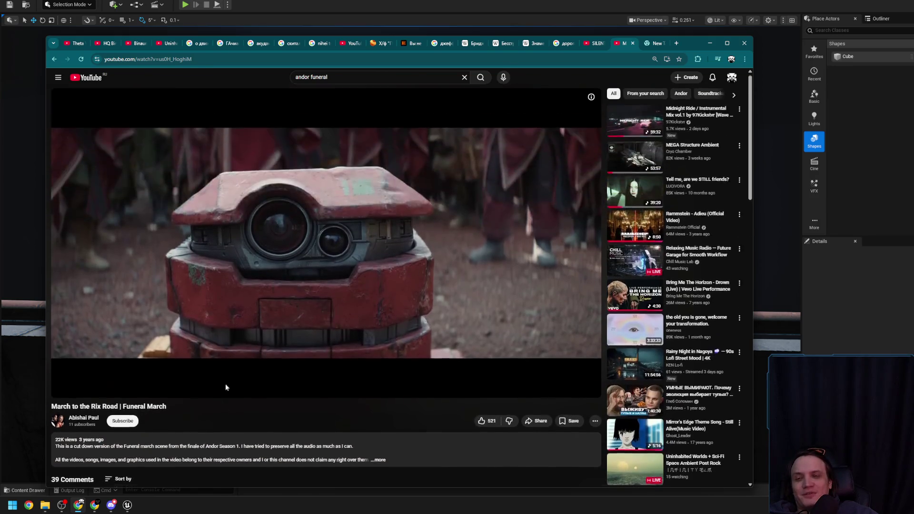
pyautogui.scroll(-8, 342, 267)
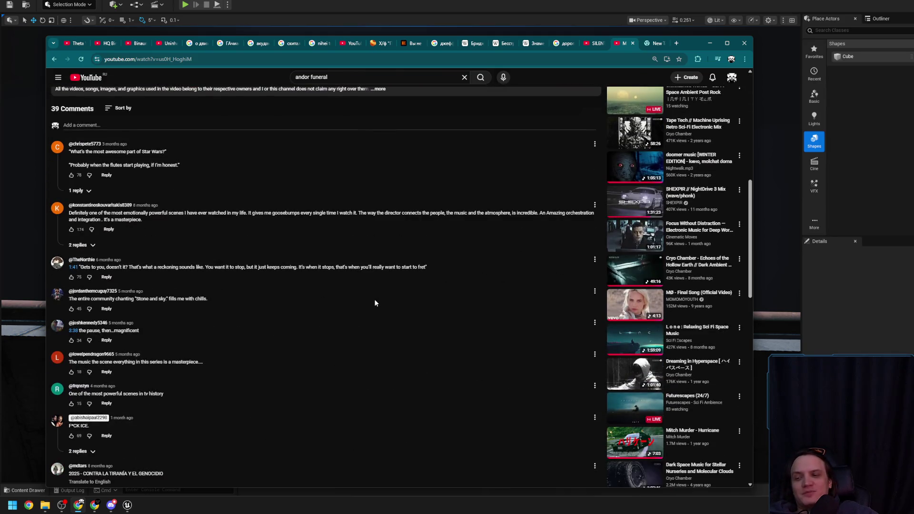
pyautogui.scroll(8, 446, 145)
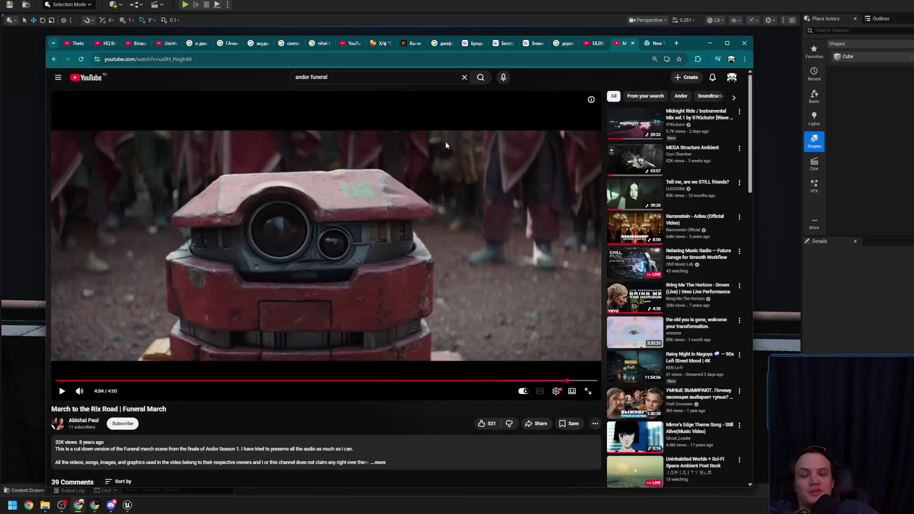
pyautogui.click(620, 44)
# Step: Minimize Chrome and fly the viewport through the dark stairwell toward the lit doorway and blue-lit wall
pyautogui.click(657, 43)
pyautogui.click(710, 43)
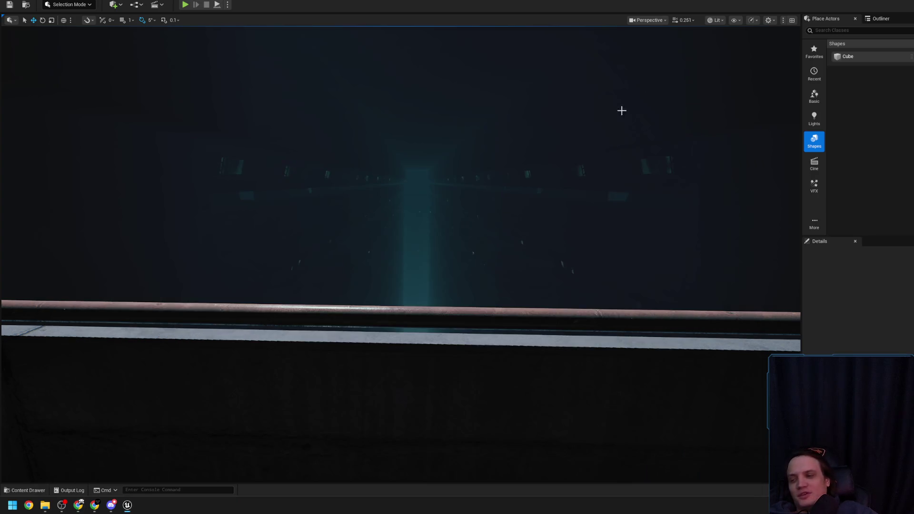
pyautogui.moveTo(548, 217); pyautogui.dragTo(547, 217)
pyautogui.moveTo(516, 247); pyautogui.dragTo(516, 246)
pyautogui.click(428, 257)
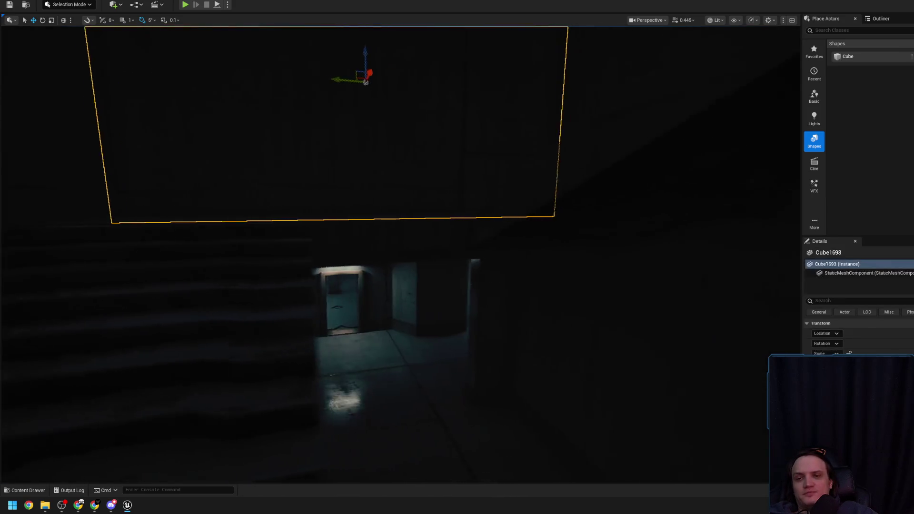
pyautogui.moveTo(428, 257); pyautogui.dragTo(428, 257)
pyautogui.moveTo(517, 247); pyautogui.dragTo(517, 247)
pyautogui.moveTo(430, 255); pyautogui.dragTo(431, 255)
pyautogui.scroll(1, 431, 255)
pyautogui.scroll(1, 430, 255)
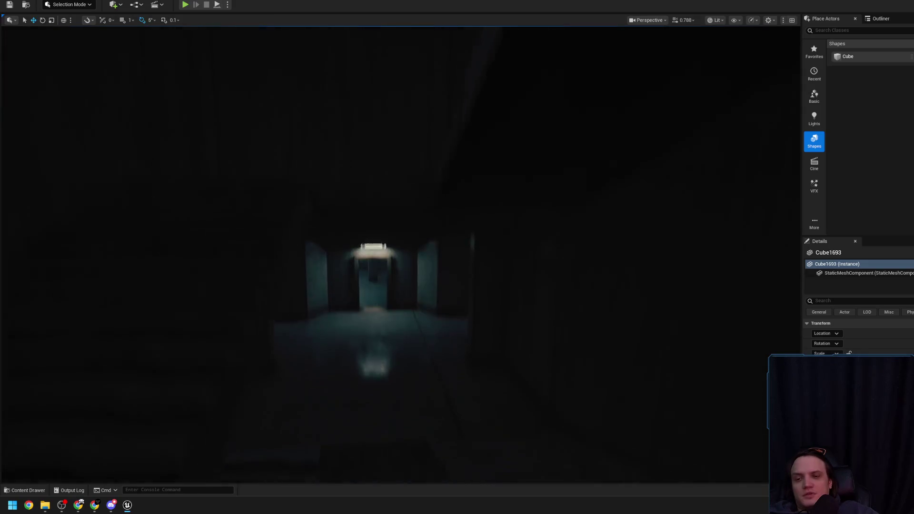
pyautogui.moveTo(430, 255); pyautogui.dragTo(444, 230)
pyautogui.scroll(-2, 430, 255)
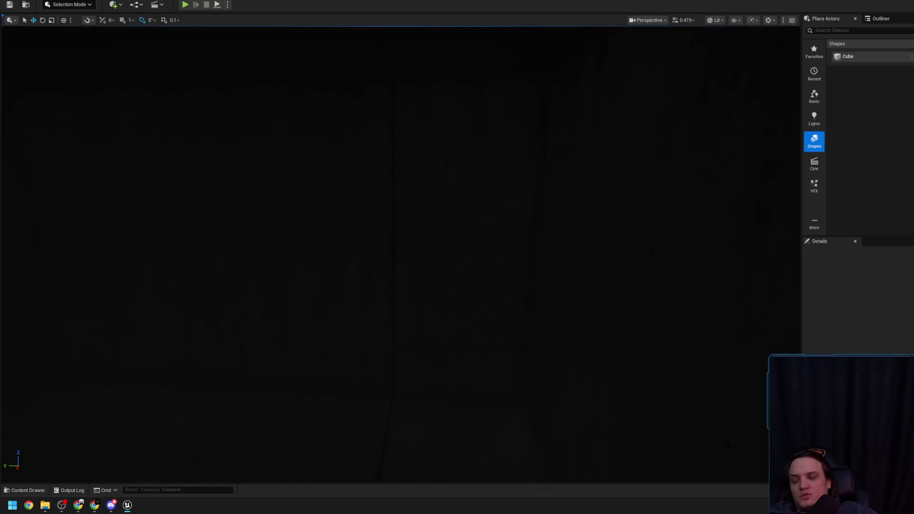
# Step: Orbit the dark wall panel, pull back to reveal the stairwell, then select and approach the spotlight
pyautogui.moveTo(378, 208); pyautogui.dragTo(378, 208)
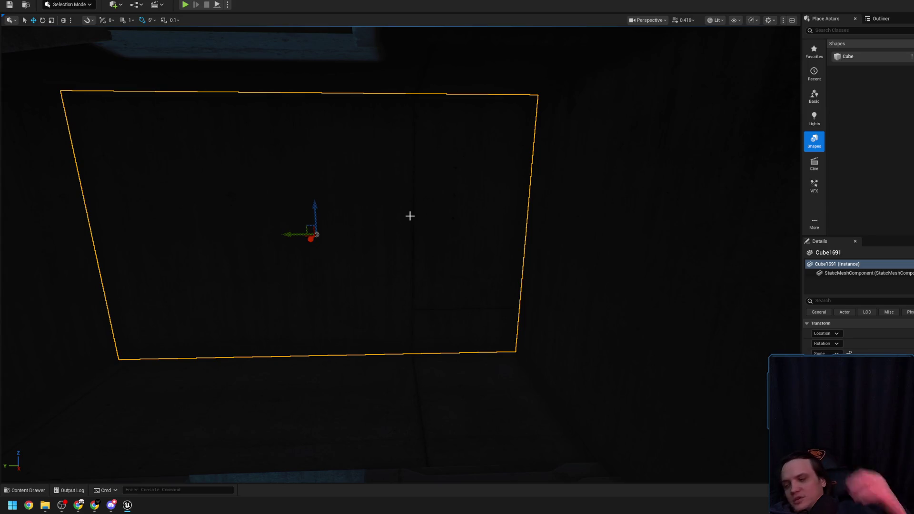
pyautogui.moveTo(409, 216); pyautogui.dragTo(410, 216)
pyautogui.scroll(2, 410, 216)
pyautogui.scroll(1, 411, 216)
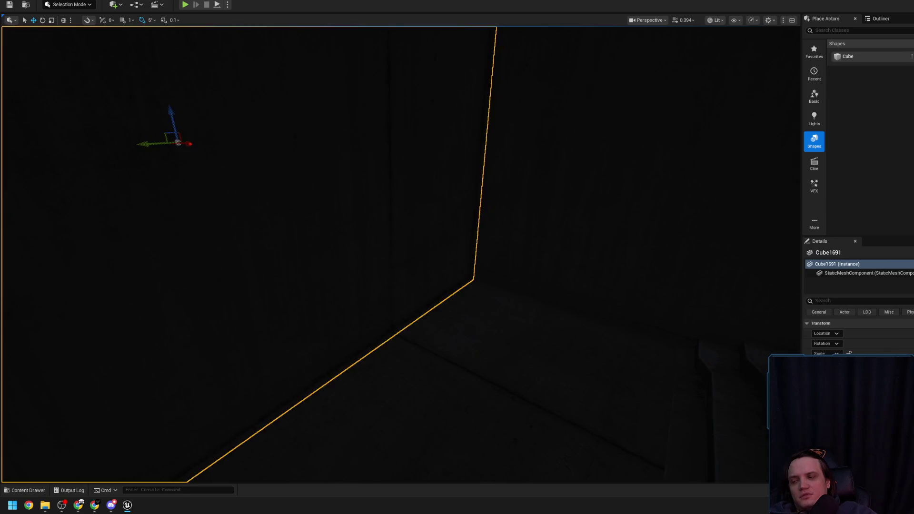
pyautogui.moveTo(424, 234); pyautogui.dragTo(436, 208)
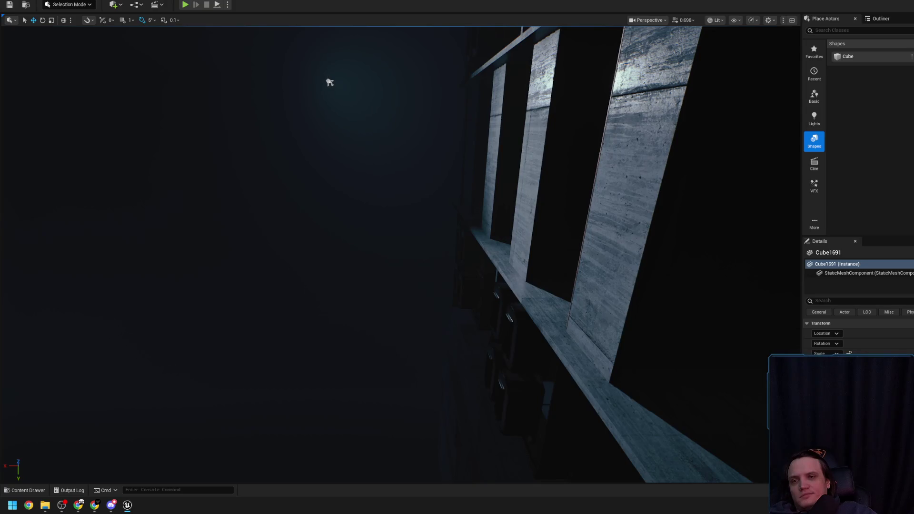
pyautogui.click(329, 82)
pyautogui.moveTo(330, 82); pyautogui.dragTo(330, 82)
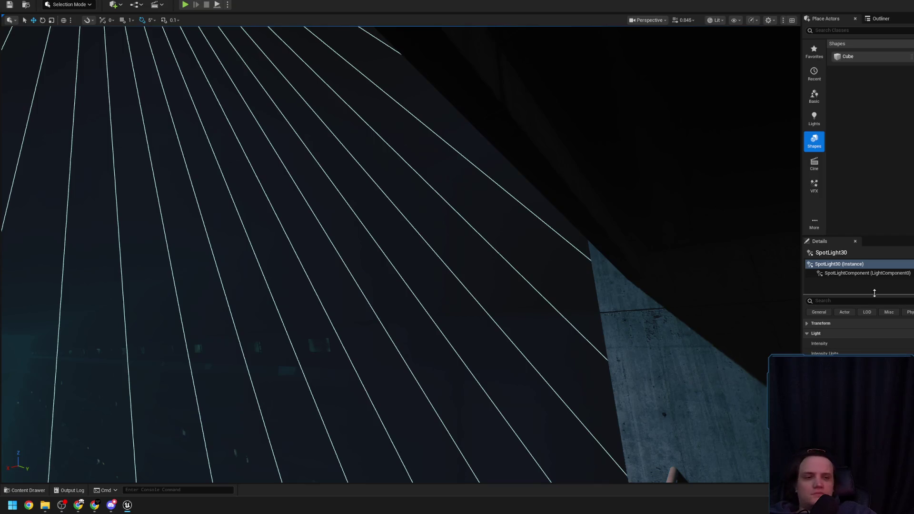
# Step: Turn toward the lit window wall and review SpotLight30's Light and Advanced details
pyautogui.moveTo(557, 268); pyautogui.dragTo(557, 267)
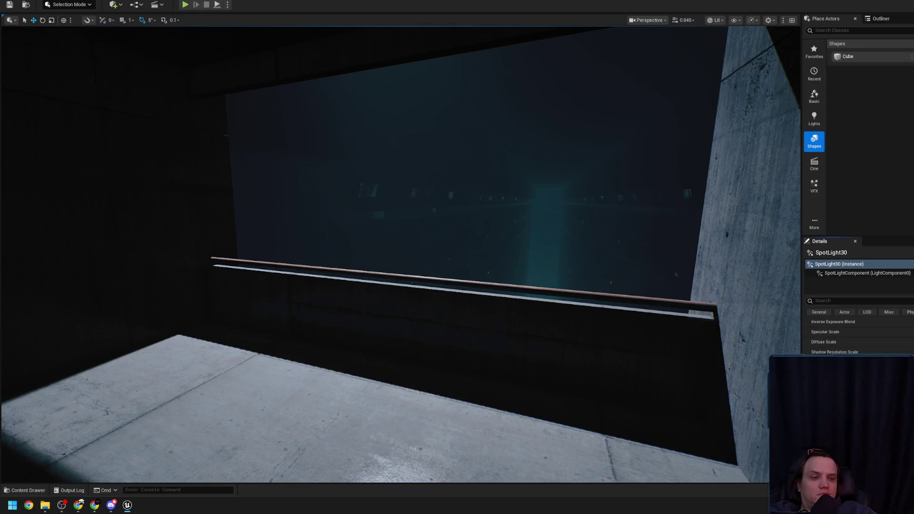
pyautogui.moveTo(528, 230); pyautogui.dragTo(529, 230)
pyautogui.scroll(10, 857, 334)
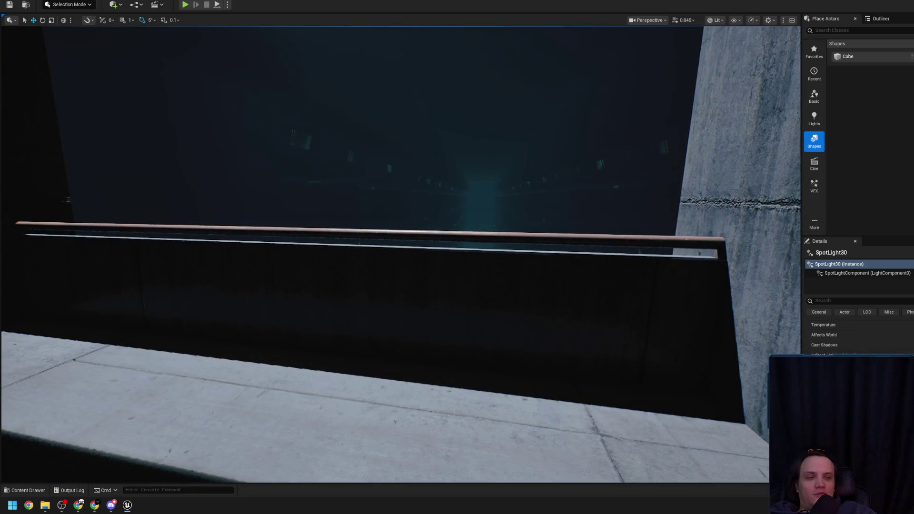
pyautogui.scroll(-10, 857, 336)
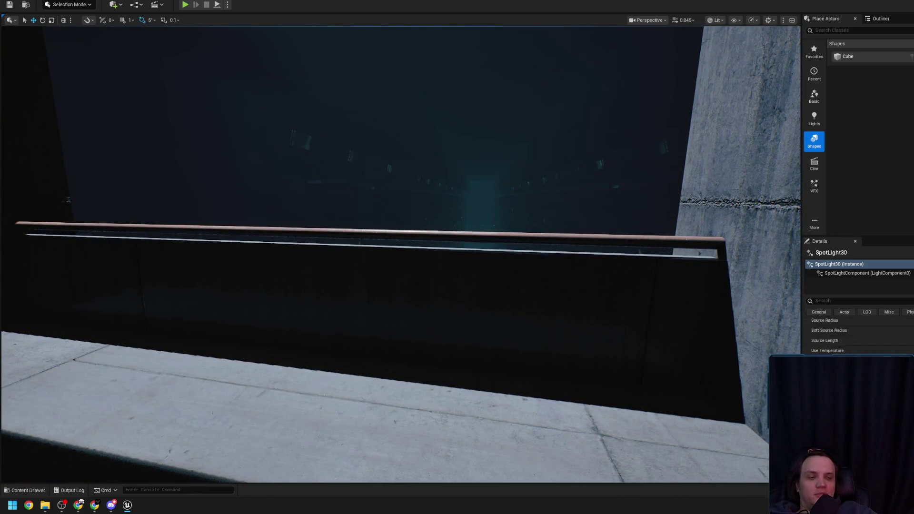
# Step: Frame the spotlight with F, then fly forward onto the lit balcony ledge by the railing
pyautogui.press('f')
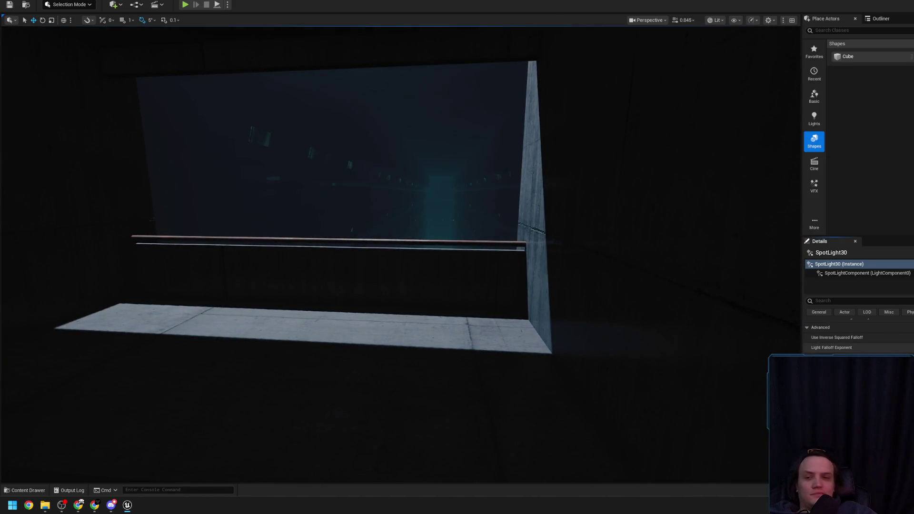
pyautogui.scroll(2, 290, 212)
pyautogui.scroll(10, 856, 334)
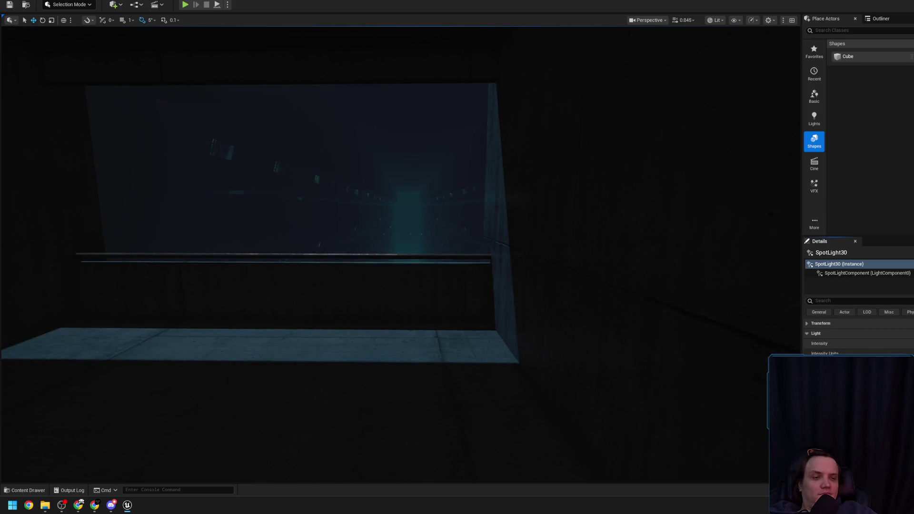
pyautogui.moveTo(689, 287)
pyautogui.mouseDown()
pyautogui.moveTo(681, 286)
pyautogui.moveTo(733, 310)
pyautogui.mouseUp()
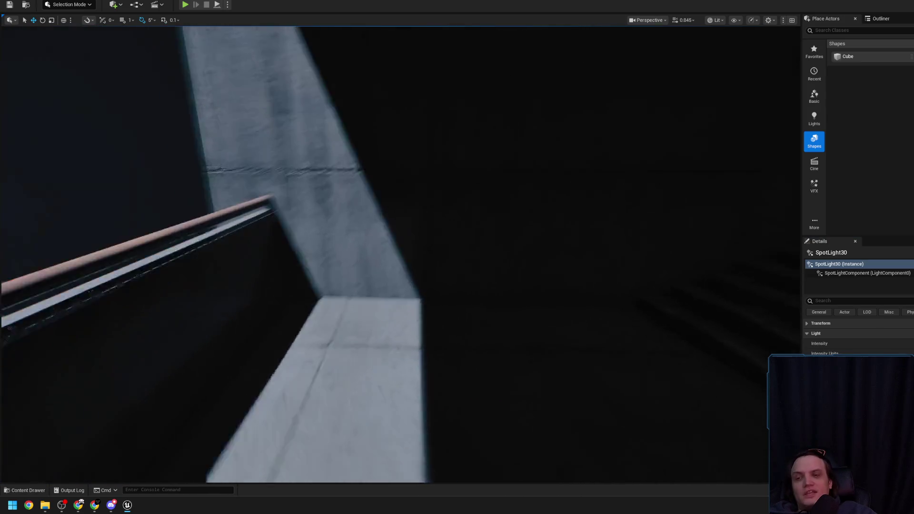
pyautogui.scroll(-2, 400, 254)
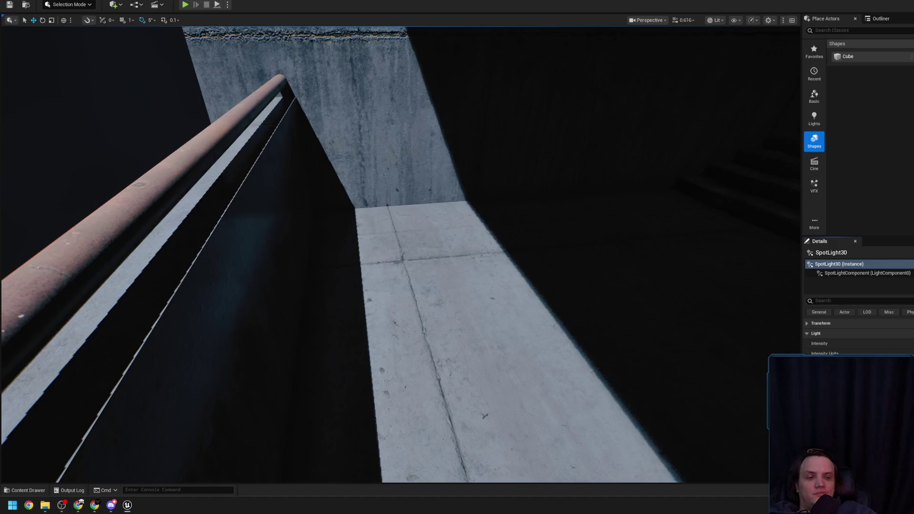
pyautogui.scroll(2, 598, 296)
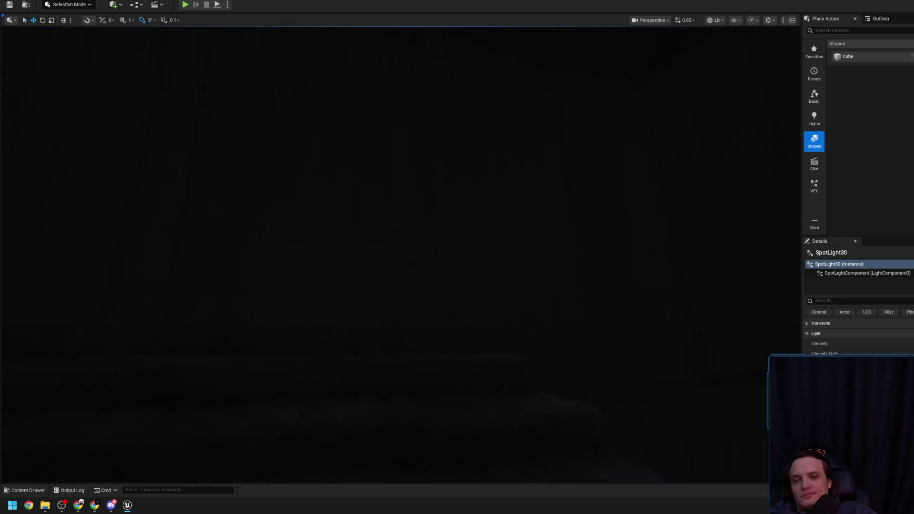
pyautogui.scroll(-2, 400, 255)
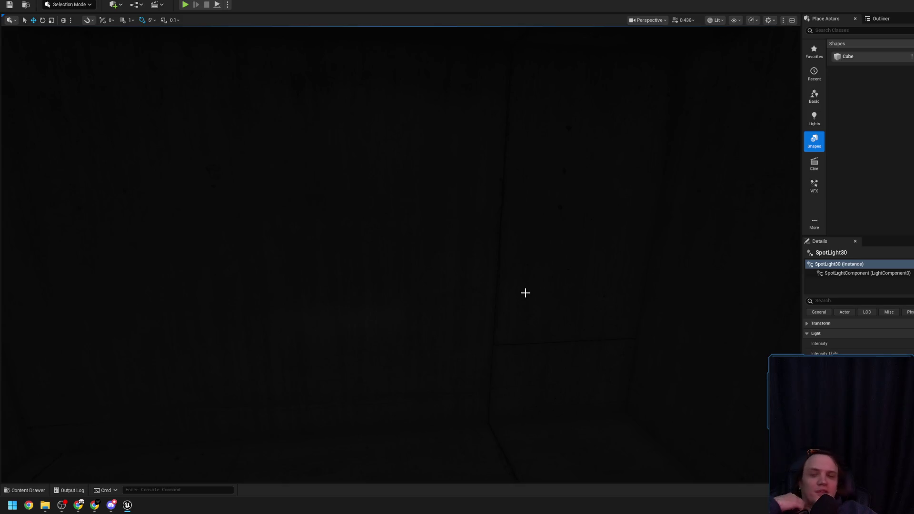
# Step: Deselect the spotlight, fly around the stairwell, and bring Chrome up on a new Google tab
pyautogui.moveTo(522, 282)
pyautogui.mouseDown()
pyautogui.moveTo(517, 214)
pyautogui.moveTo(460, 218)
pyautogui.moveTo(560, 211)
pyautogui.moveTo(567, 219)
pyautogui.moveTo(495, 229)
pyautogui.moveTo(464, 245)
pyautogui.moveTo(499, 281)
pyautogui.mouseUp()
pyautogui.scroll(2, 524, 226)
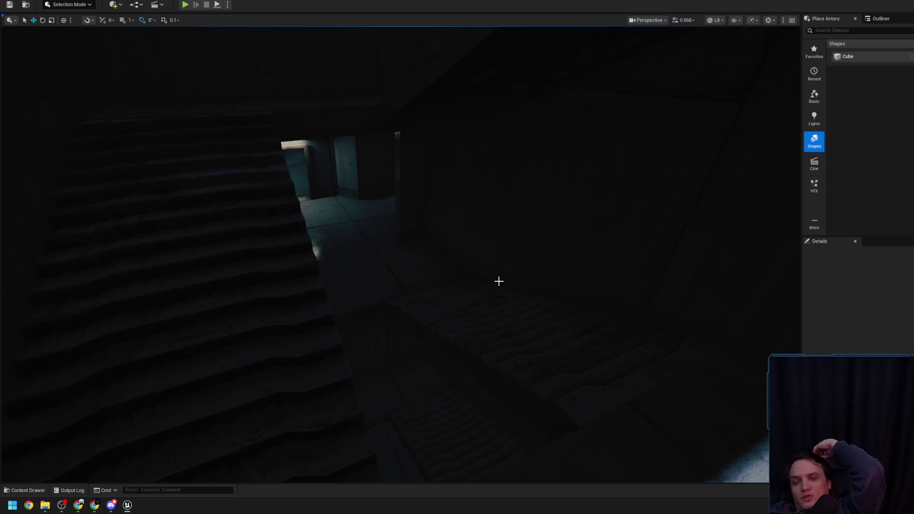
pyautogui.moveTo(492, 270)
pyautogui.mouseDown()
pyautogui.moveTo(476, 286)
pyautogui.moveTo(492, 270)
pyautogui.moveTo(448, 279)
pyautogui.mouseUp()
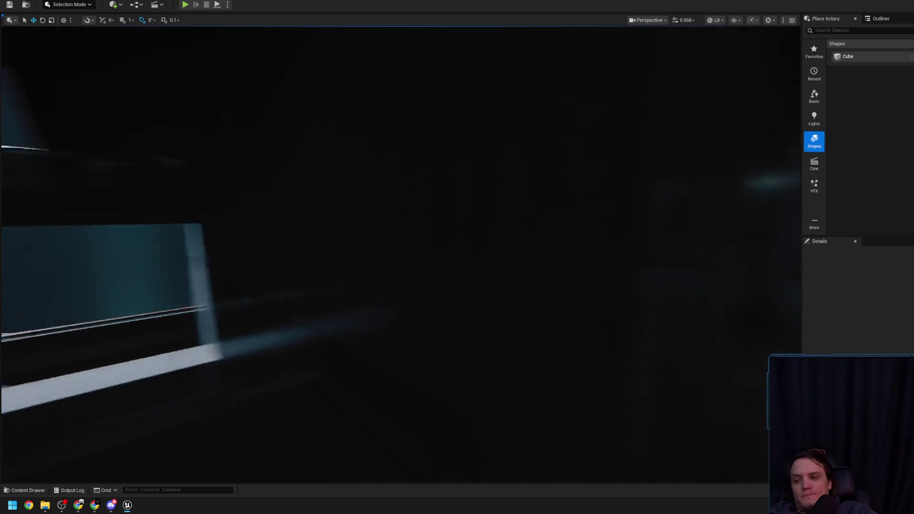
pyautogui.click(78, 505)
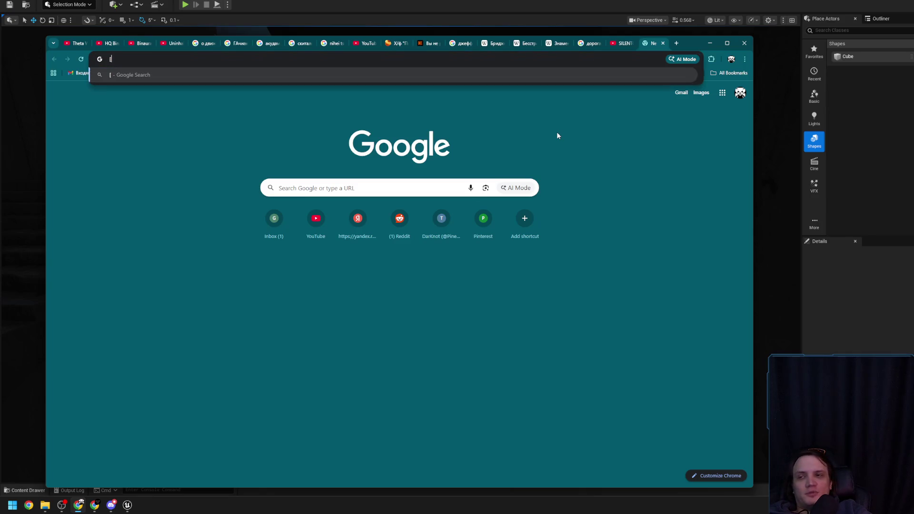
# Step: Search Google for 'hobbit' and expand the AI overview about The Hobbit
pyautogui.write('x')
pyautogui.press('BackSpace')
pyautogui.write('hobbit')
pyautogui.press('Return')
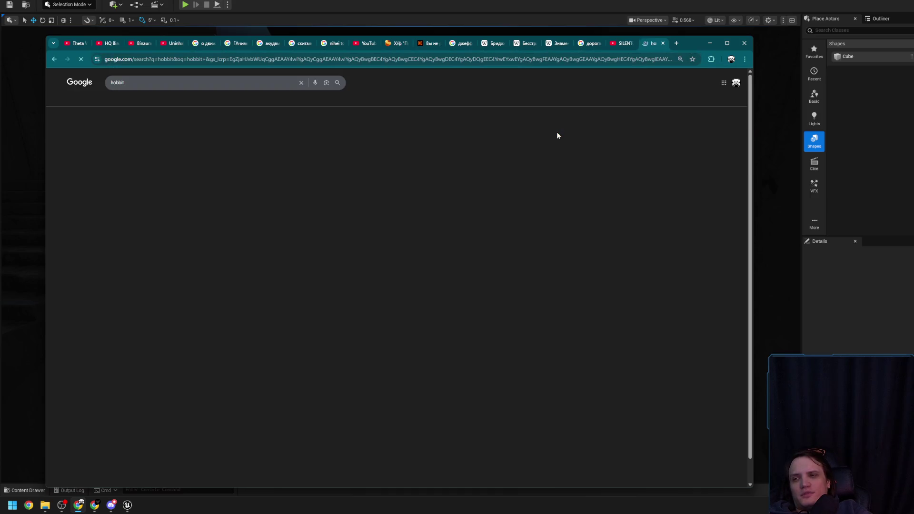
pyautogui.click(242, 235)
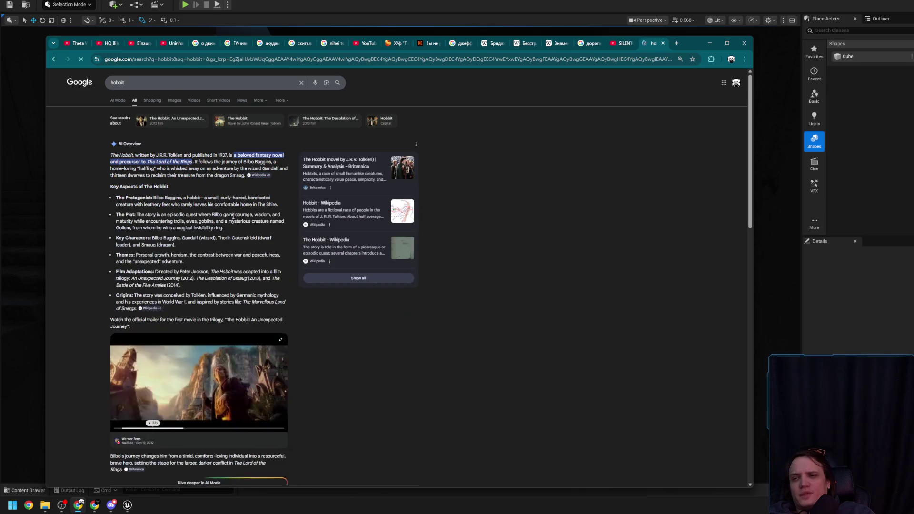
# Step: Refine the query to the 'hobbit etymology' suggestion and run it
pyautogui.click(185, 85)
pyautogui.write('t')
pyautogui.press('BackSpace')
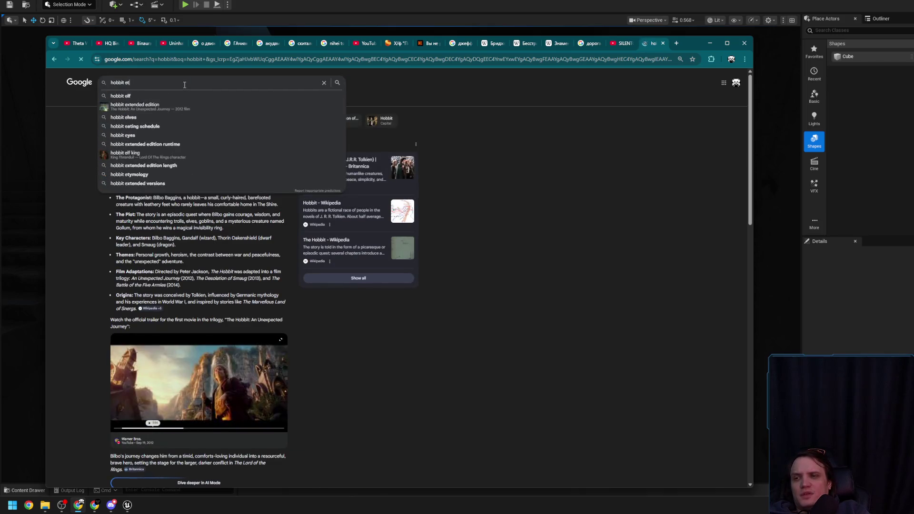
pyautogui.write('et')
pyautogui.press('Down')
pyautogui.press('Return')
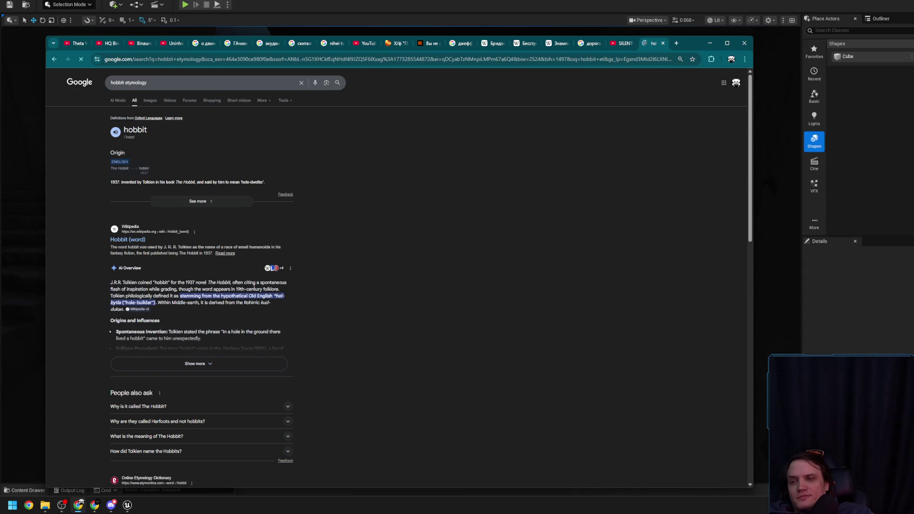
# Step: Open Wikipedia's 'Hobbit (word)' in a new tab, read the overview, then switch to it
pyautogui.middleClick(134, 238)
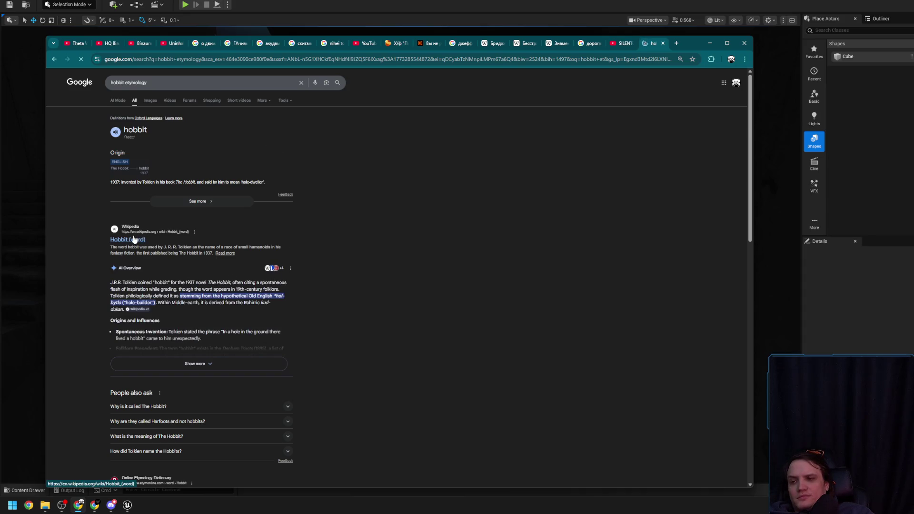
pyautogui.click(210, 366)
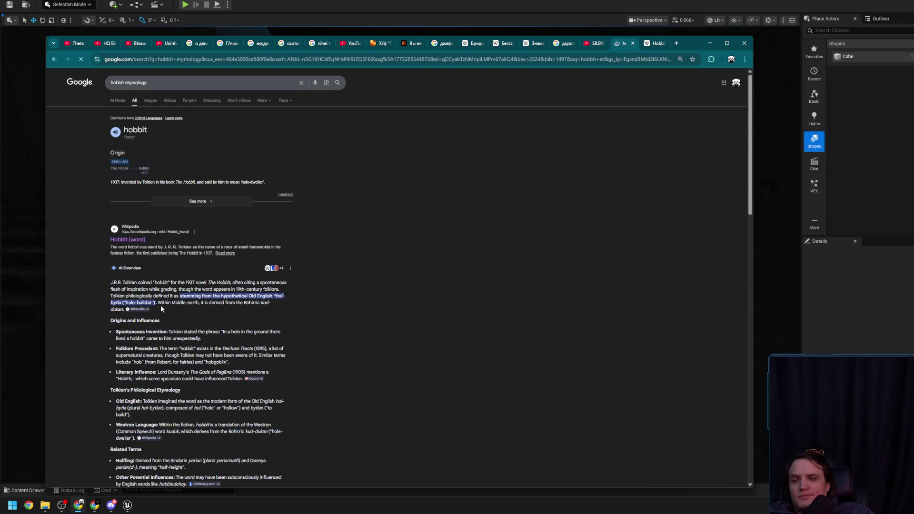
pyautogui.click(287, 294)
pyautogui.scroll(-1, 205, 338)
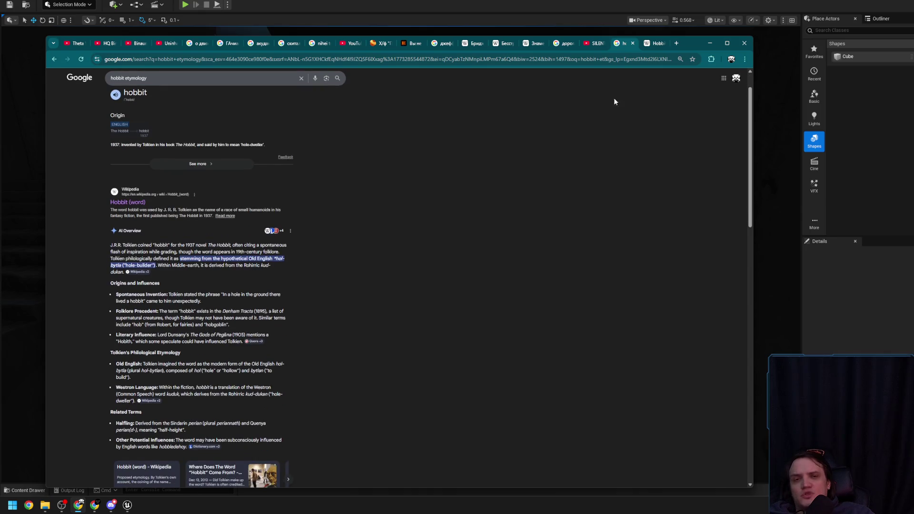
pyautogui.click(646, 44)
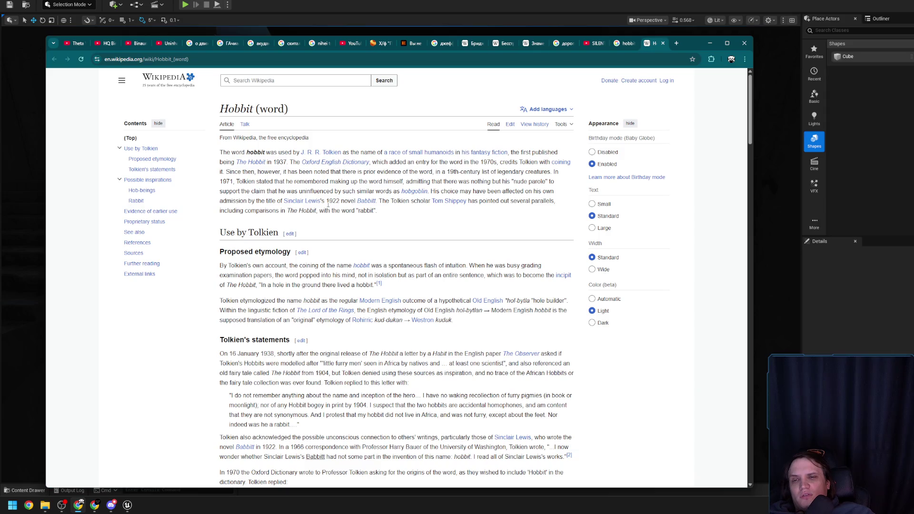
# Step: Open the J. R. R. Tolkien article, highlight 'philologist', and scroll down through it
pyautogui.click(324, 156)
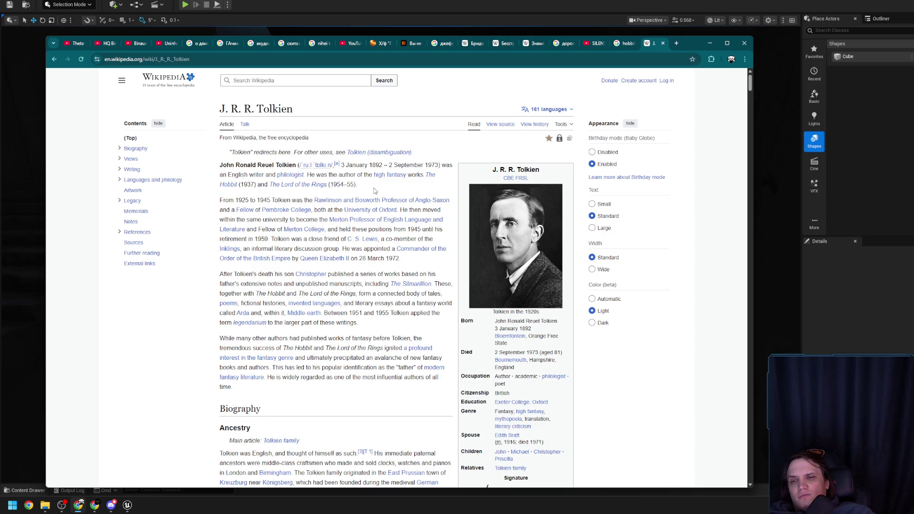
pyautogui.moveTo(308, 174); pyautogui.dragTo(276, 175)
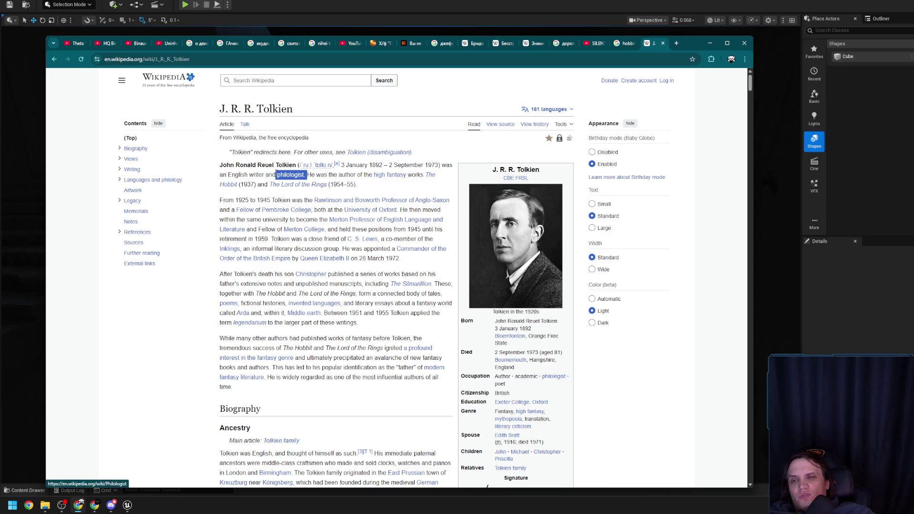
pyautogui.click(386, 191)
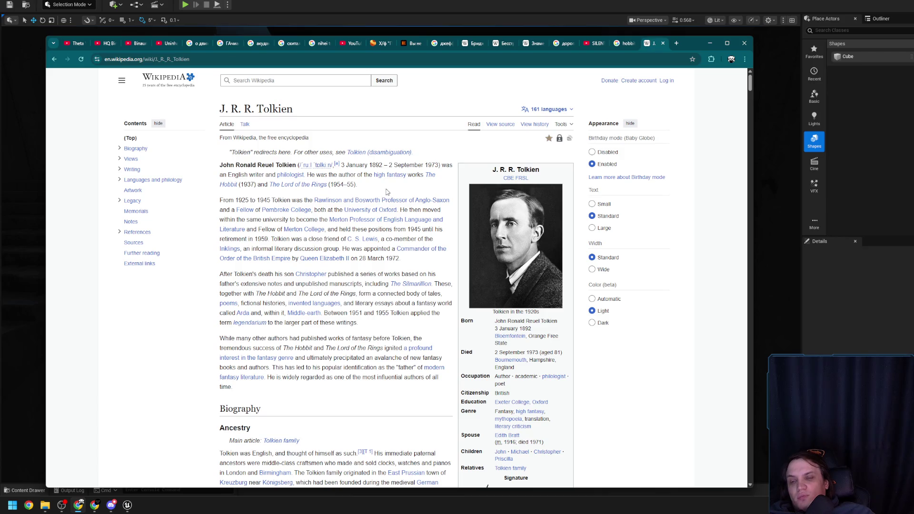
pyautogui.scroll(-2, 410, 233)
pyautogui.scroll(-10, 413, 236)
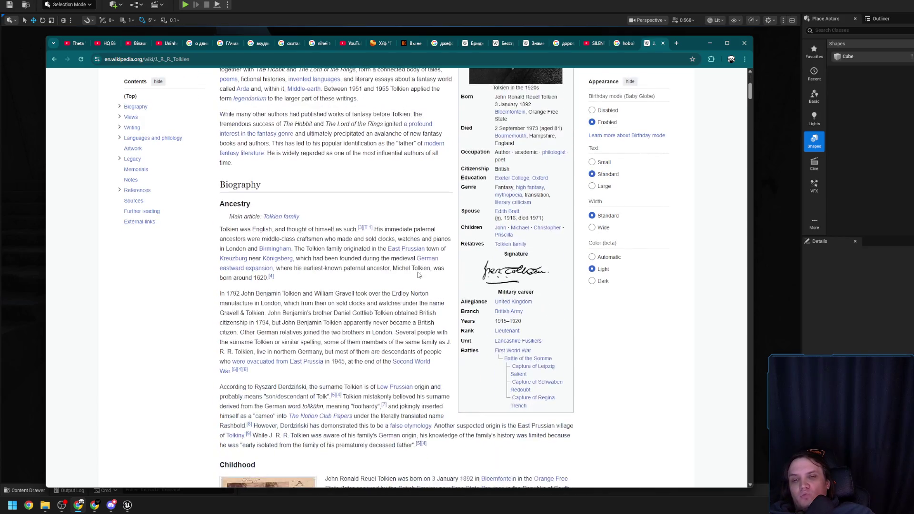
pyautogui.scroll(-10, 418, 275)
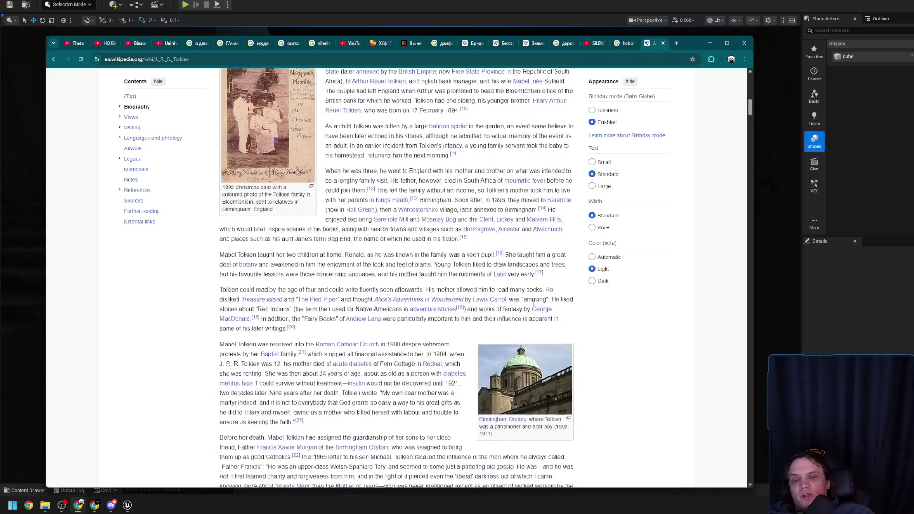
pyautogui.scroll(-15, 567, 325)
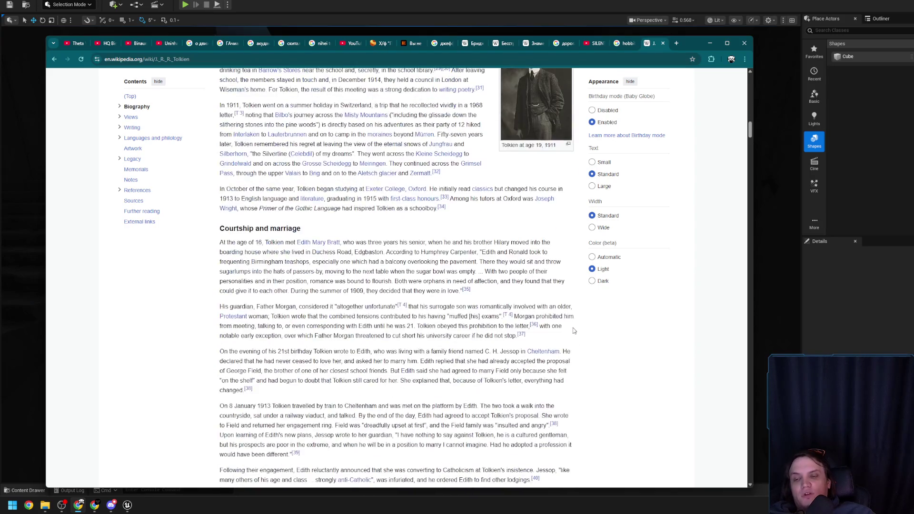
pyautogui.scroll(-12, 602, 337)
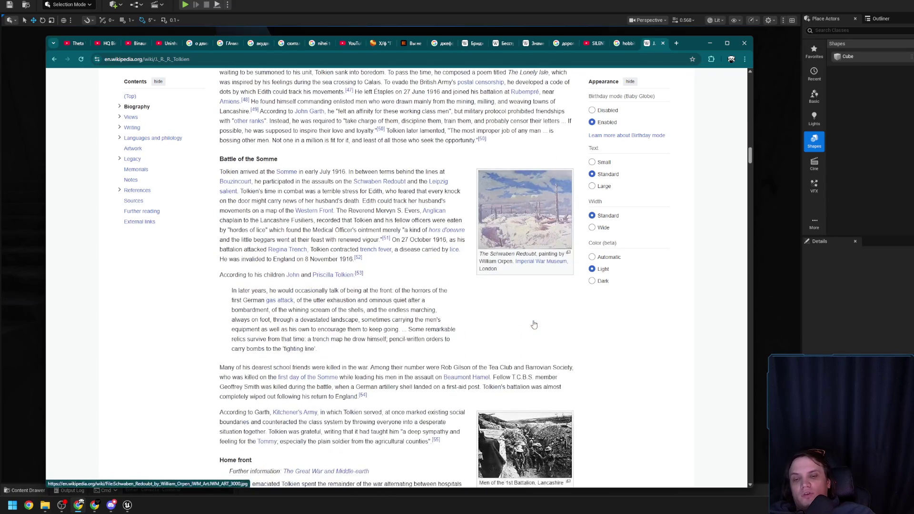
pyautogui.scroll(-3, 602, 337)
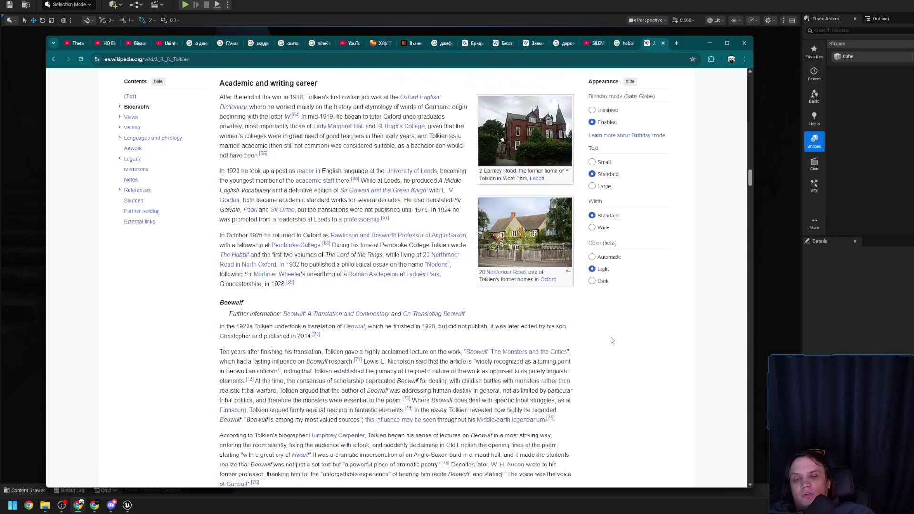
# Step: Scroll back up, then close the Tolkien article and the hobbit etymology results tab
pyautogui.scroll(20, 603, 336)
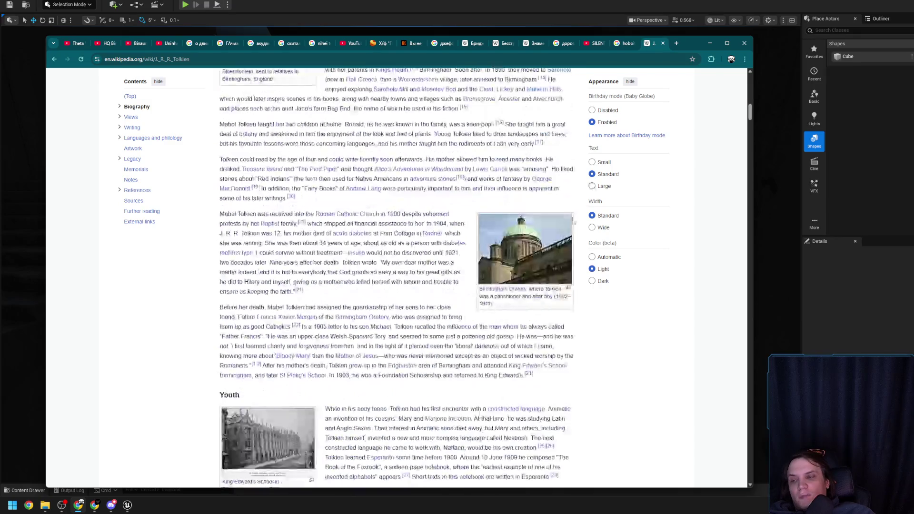
pyautogui.scroll(9, 442, 323)
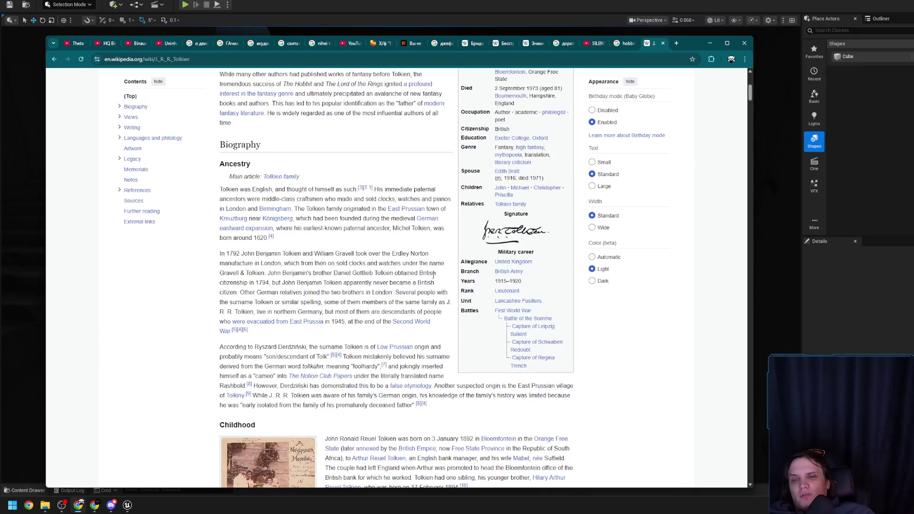
pyautogui.scroll(6, 433, 275)
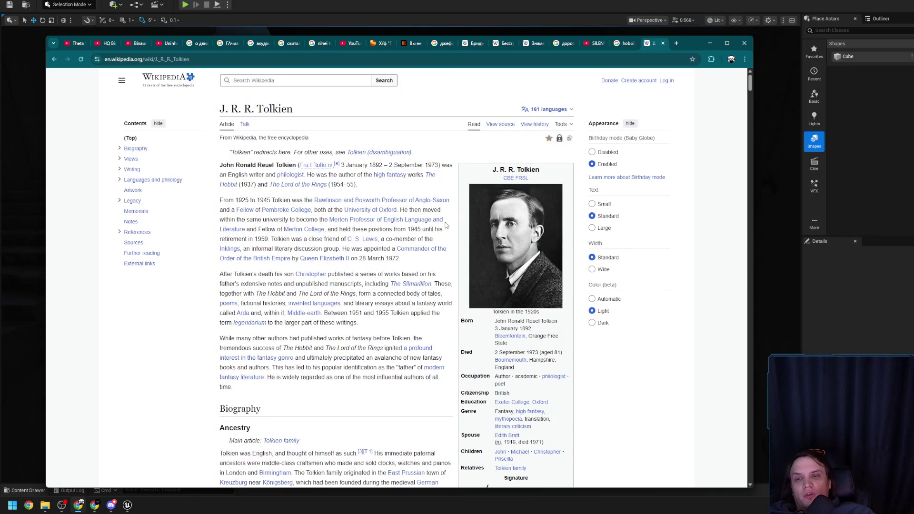
pyautogui.moveTo(435, 224)
pyautogui.click(663, 43)
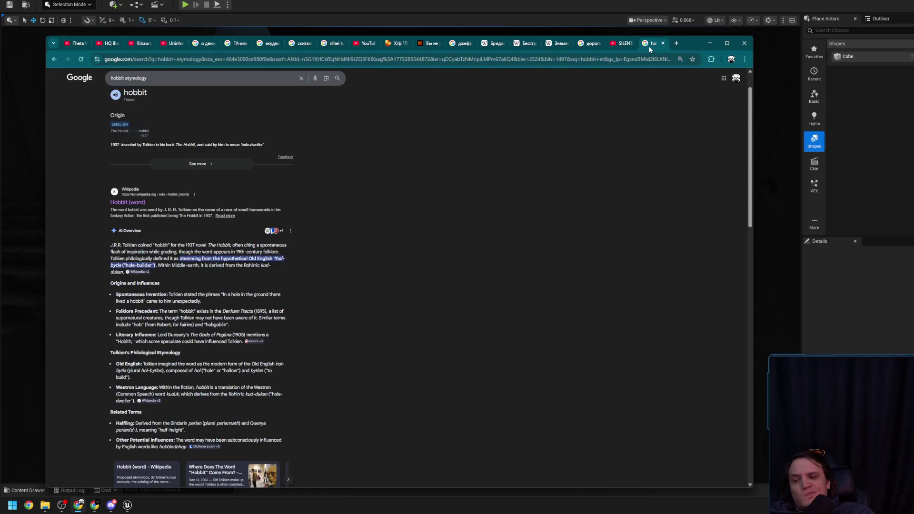
pyautogui.click(663, 43)
# Step: Minimise Chrome, fly the camera through the dark stairwell to the floor, then restore Chrome
pyautogui.click(710, 43)
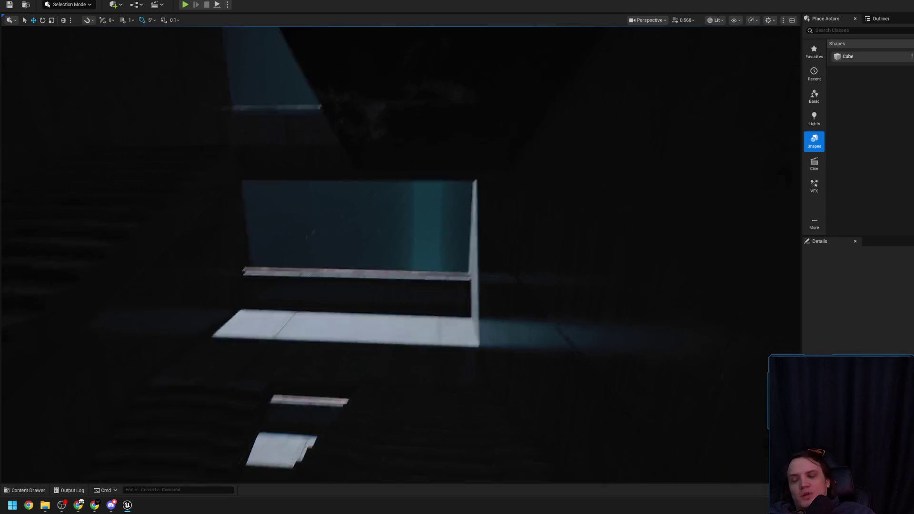
pyautogui.moveTo(472, 236); pyautogui.dragTo(447, 232)
pyautogui.scroll(1, 449, 233)
pyautogui.scroll(1, 449, 233)
pyautogui.scroll(1, 447, 231)
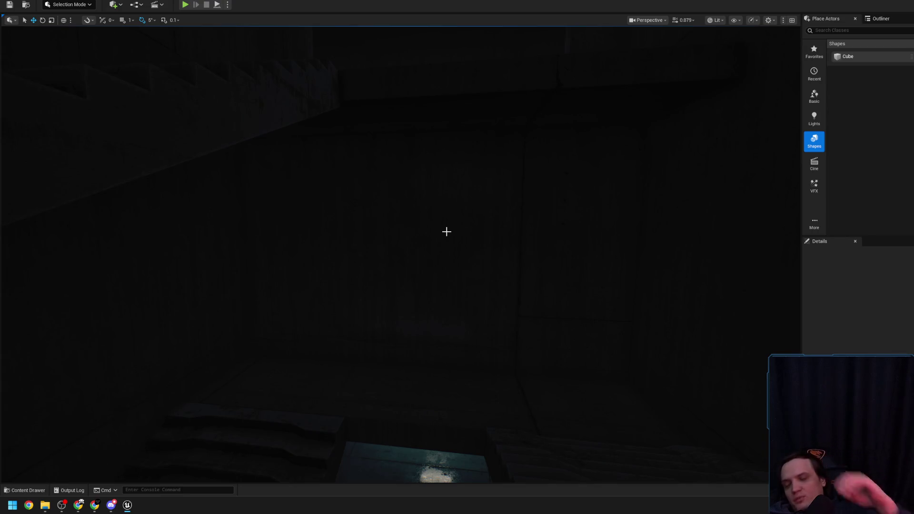
pyautogui.moveTo(447, 232); pyautogui.dragTo(447, 231)
pyautogui.scroll(-2, 446, 232)
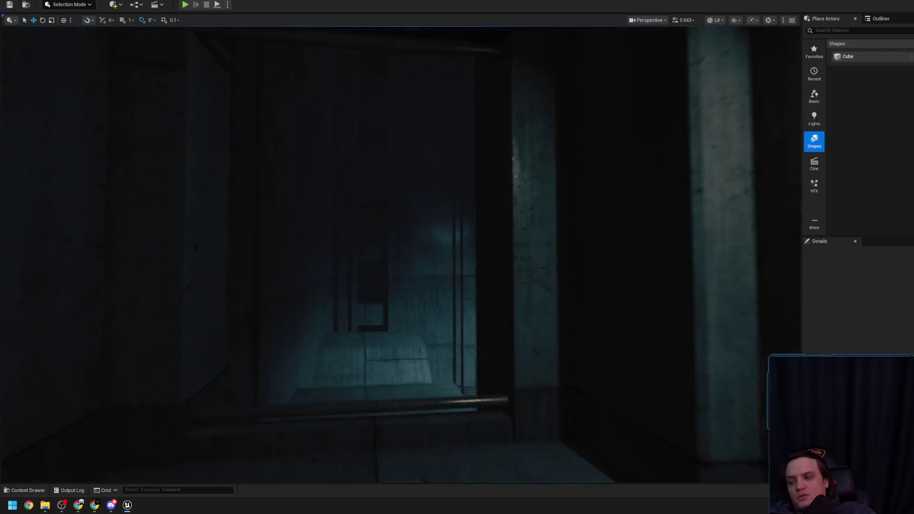
pyautogui.click(89, 505)
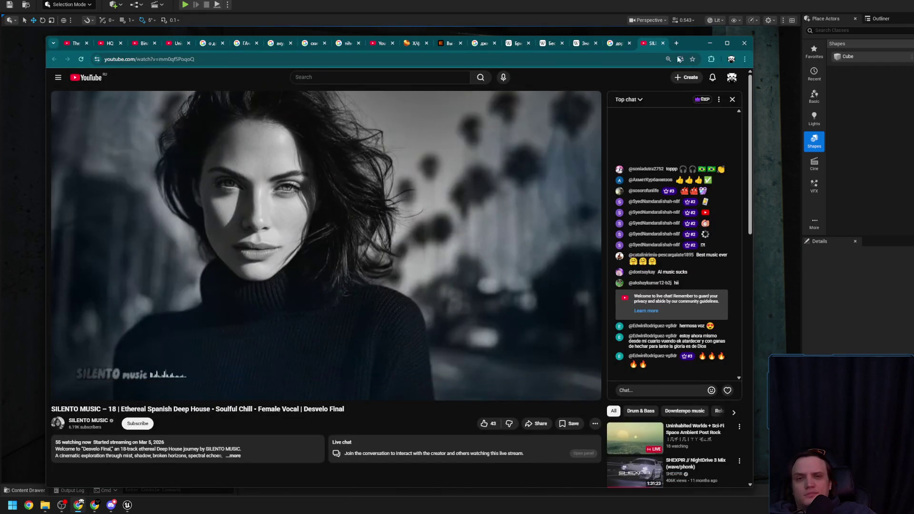
# Step: Search 'ORC' in a new tab and expand the AI overview about orcs
pyautogui.click(676, 44)
pyautogui.write('ORC')
pyautogui.press('Return')
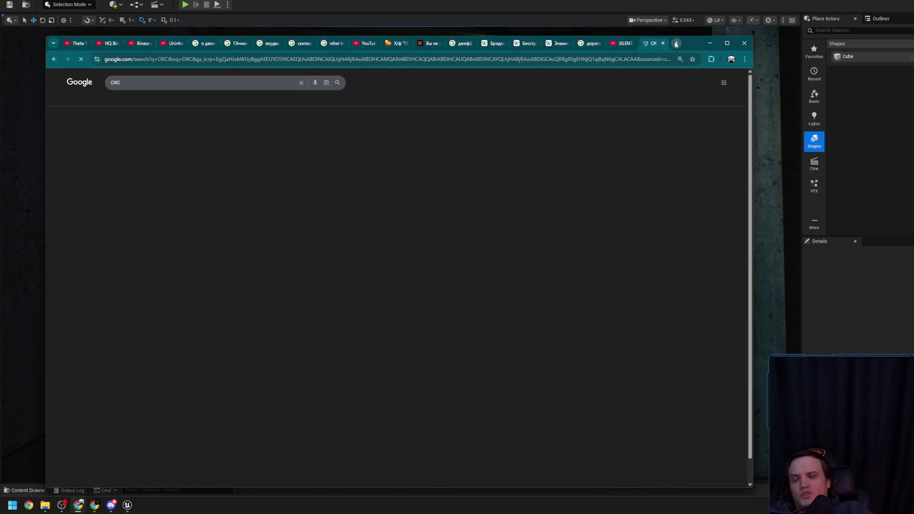
pyautogui.click(195, 210)
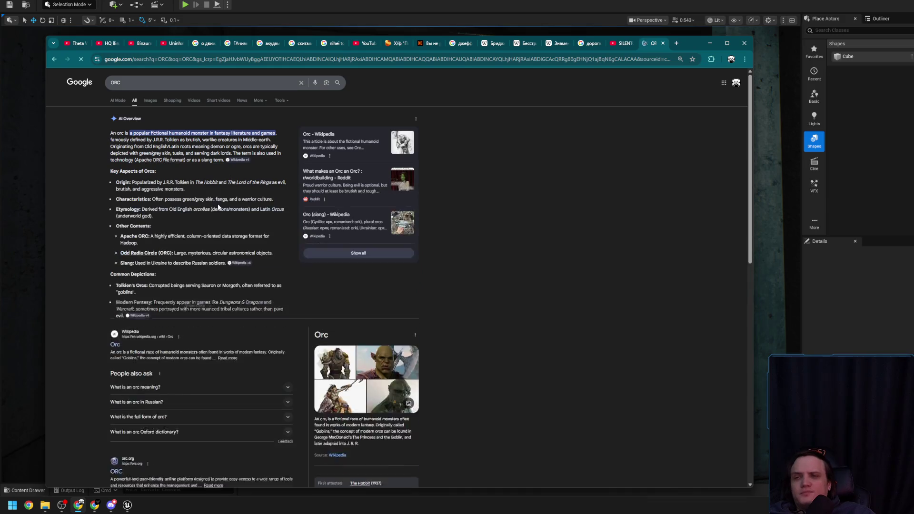
# Step: Refine the search to 'orc etymology' and expand the orc origin definition
pyautogui.click(213, 84)
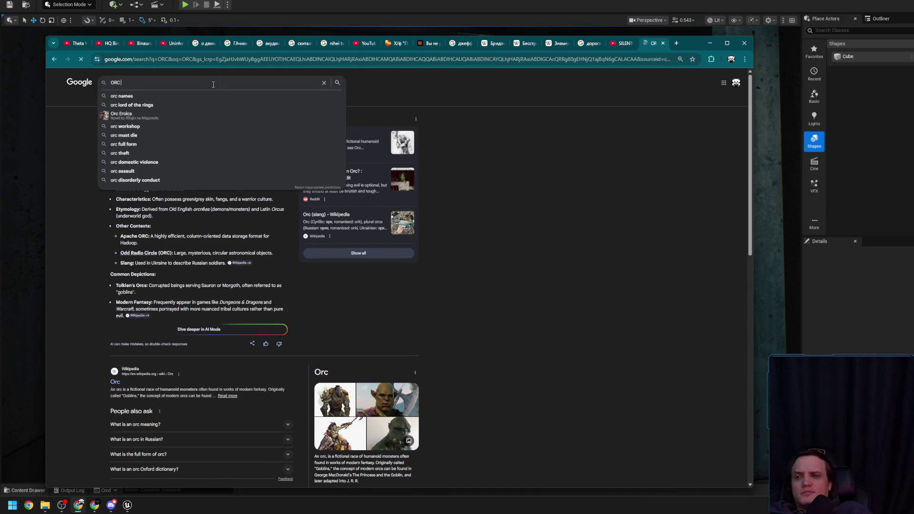
pyautogui.write(' e')
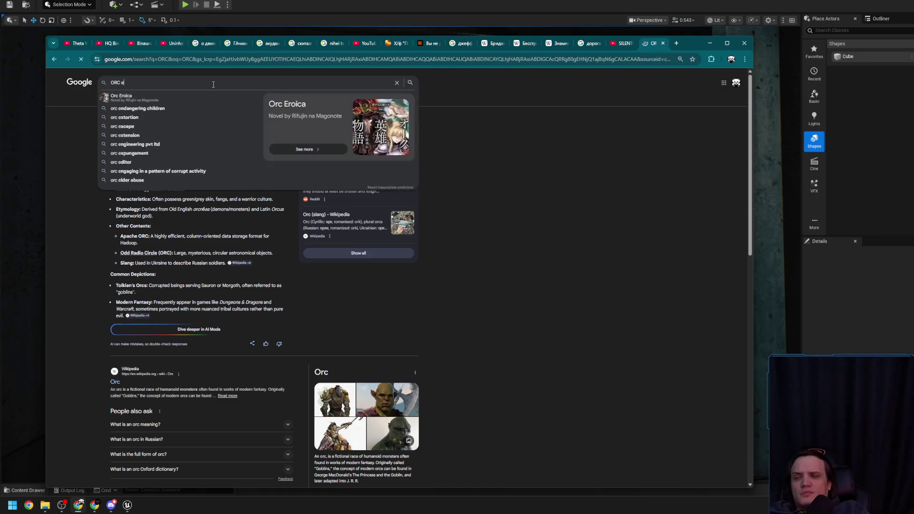
pyautogui.write('ty')
pyautogui.press('Down')
pyautogui.press('Return')
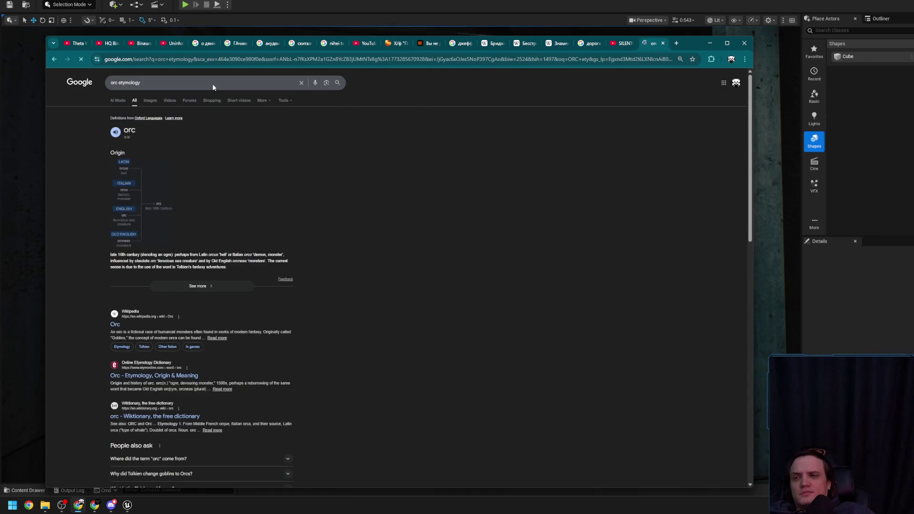
pyautogui.click(204, 288)
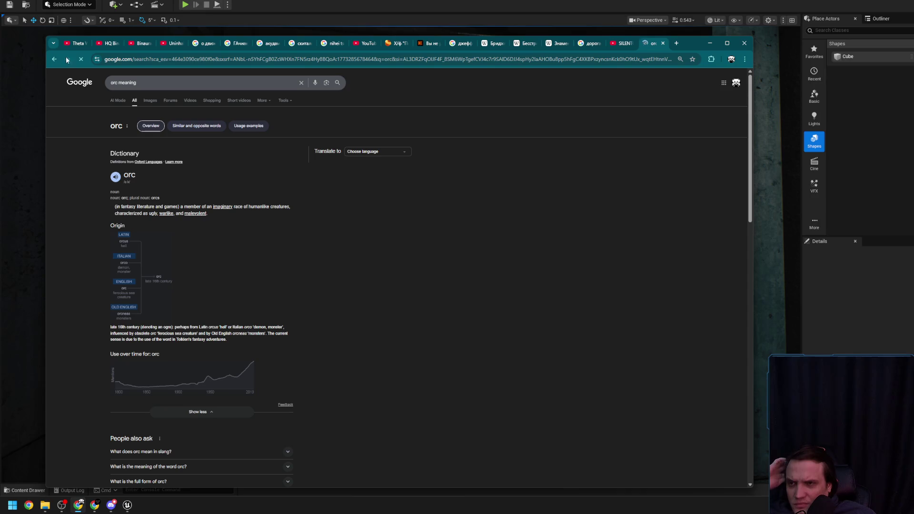
# Step: Back on the etymology results, highlight the Old English origin in the definition
pyautogui.click(54, 58)
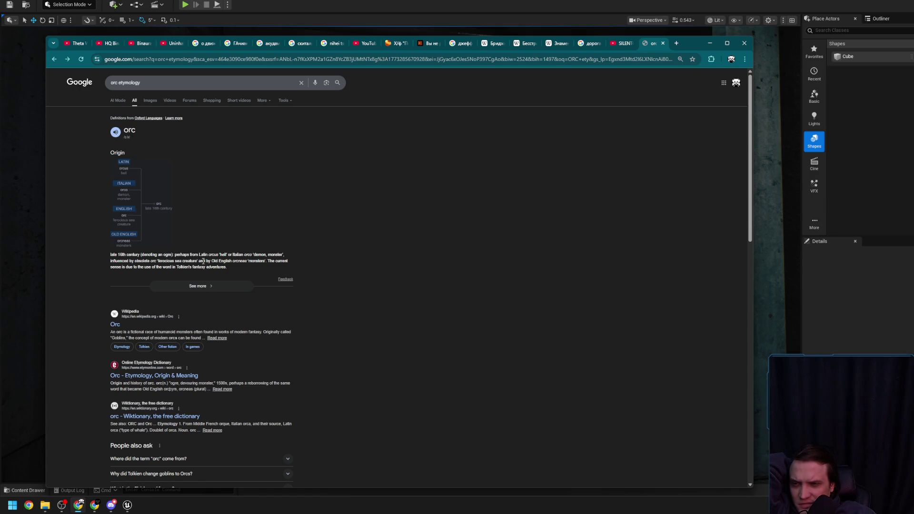
pyautogui.click(212, 257)
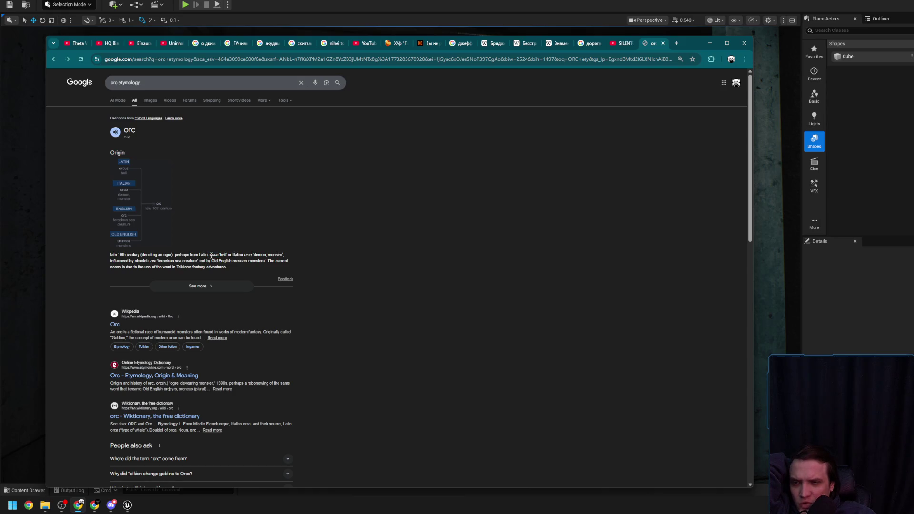
pyautogui.click(233, 262)
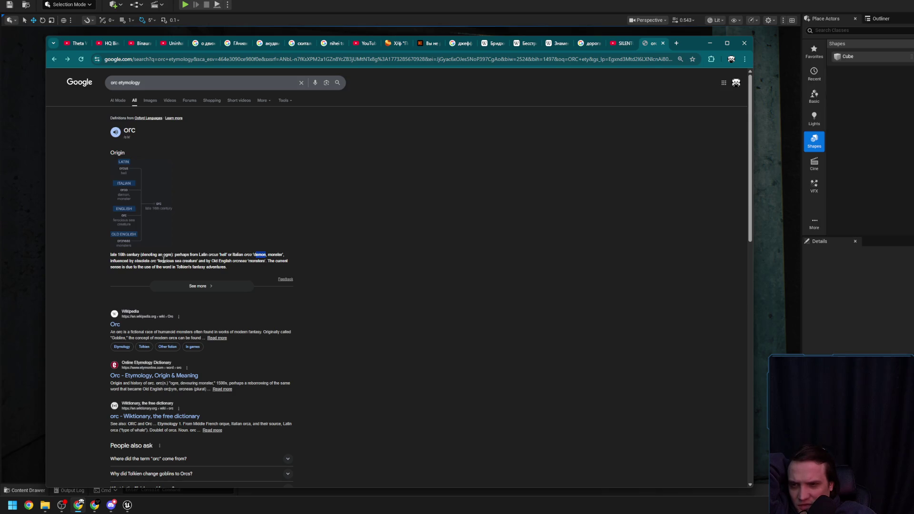
pyautogui.click(229, 263)
pyautogui.moveTo(211, 261); pyautogui.dragTo(229, 262)
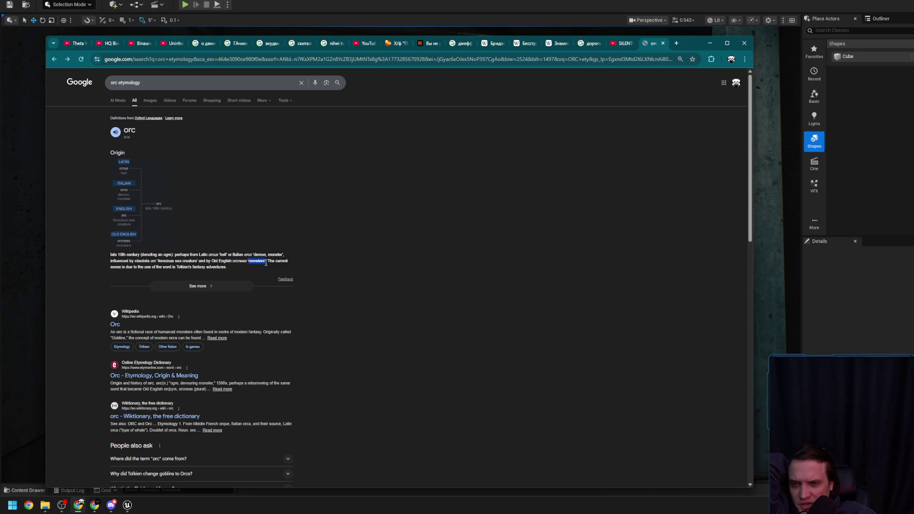
pyautogui.scroll(5, 309, 256)
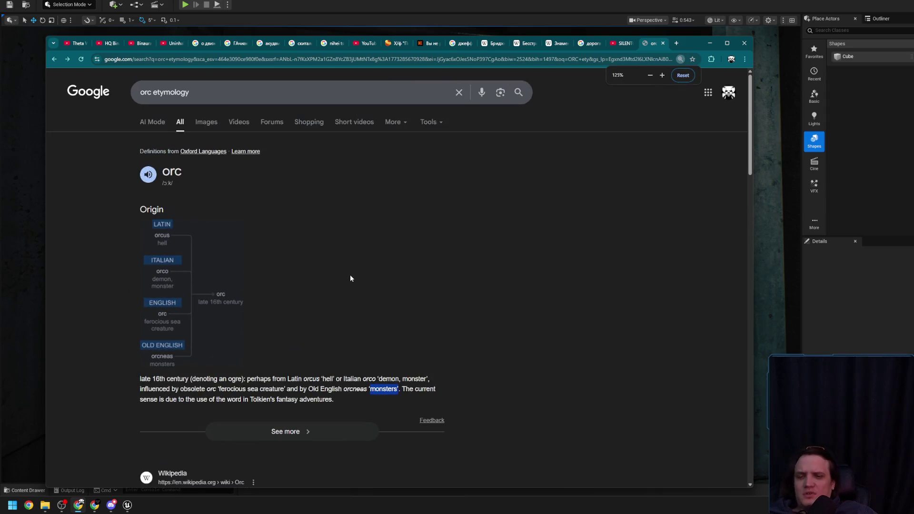
pyautogui.scroll(-3, 351, 278)
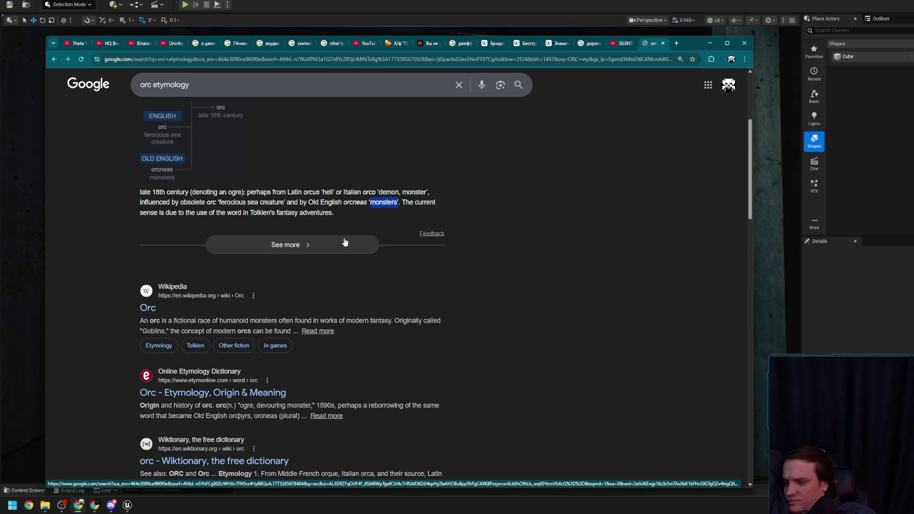
# Step: Open the Wikipedia Orc article, skim its intro, close it, and start a fresh tab
pyautogui.click(153, 309)
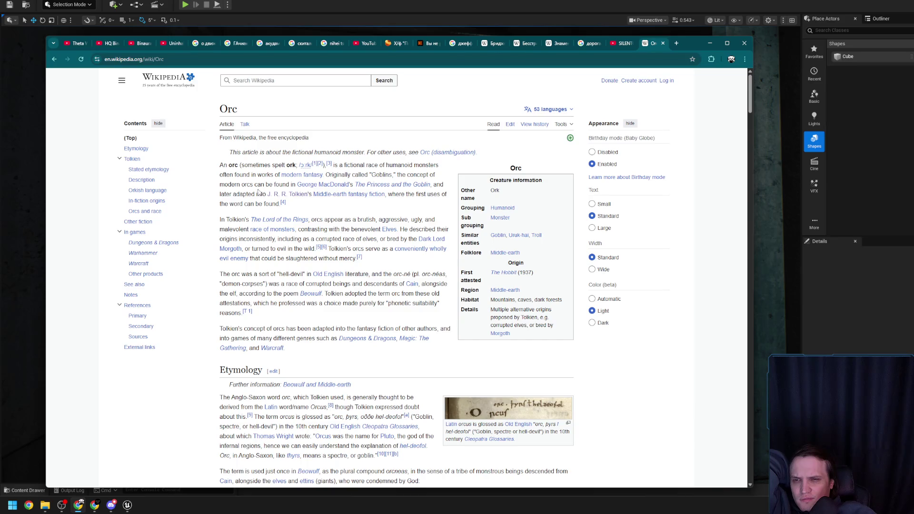
pyautogui.moveTo(281, 174); pyautogui.dragTo(407, 175)
pyautogui.click(376, 175)
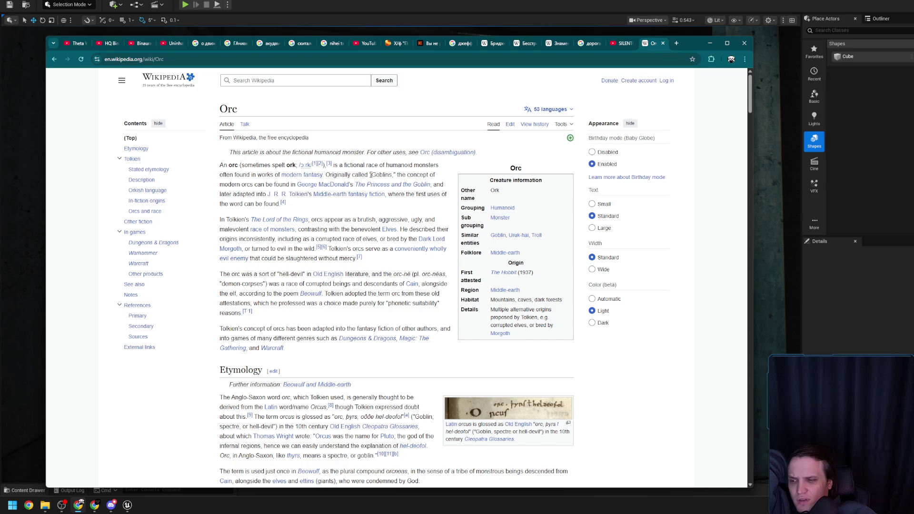
pyautogui.click(663, 42)
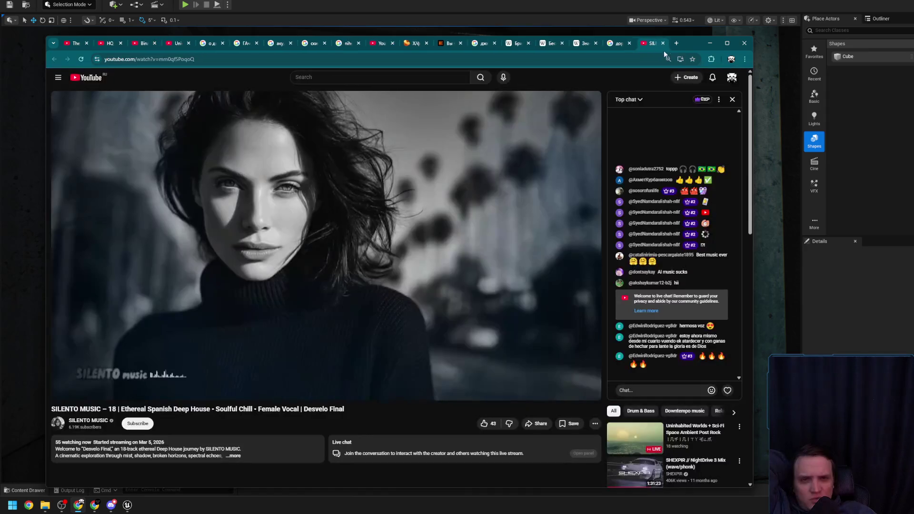
pyautogui.click(676, 47)
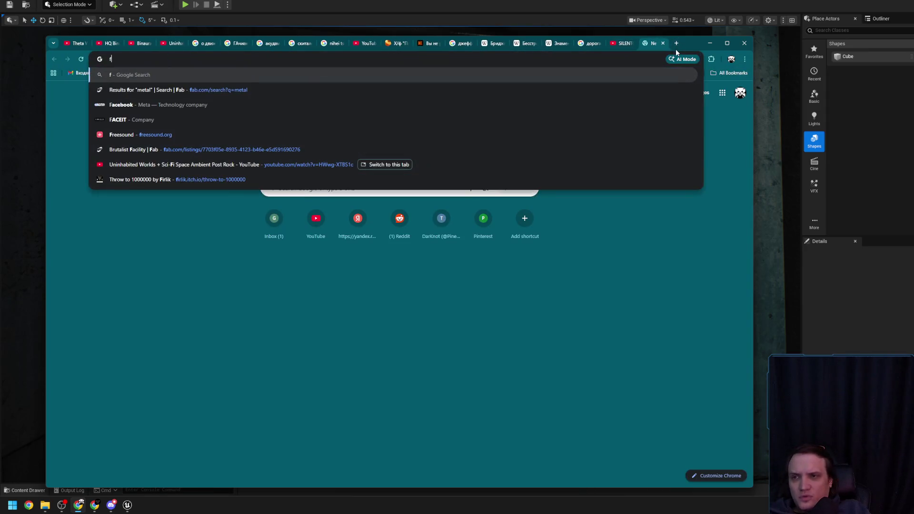
# Step: Search 'акира кур' and browse Akira Kurosawa's films list and image results
pyautogui.write('акира куросава')
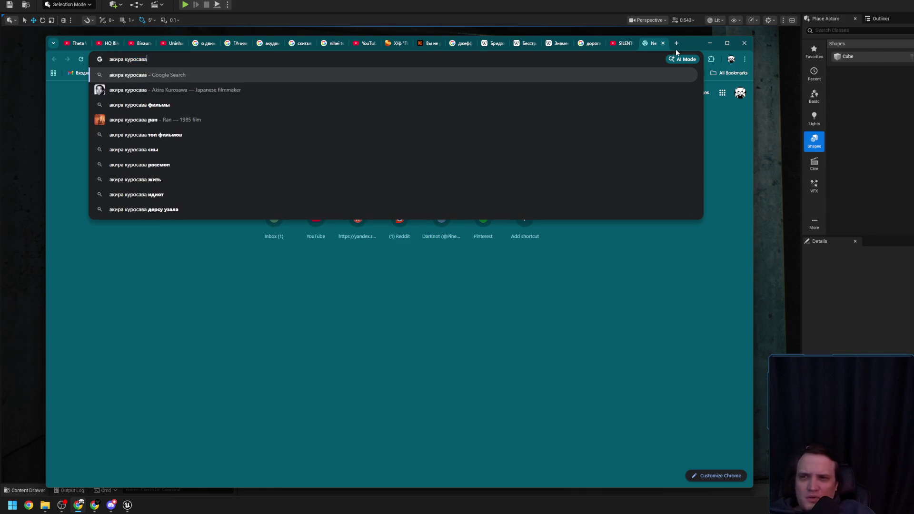
pyautogui.press('Return')
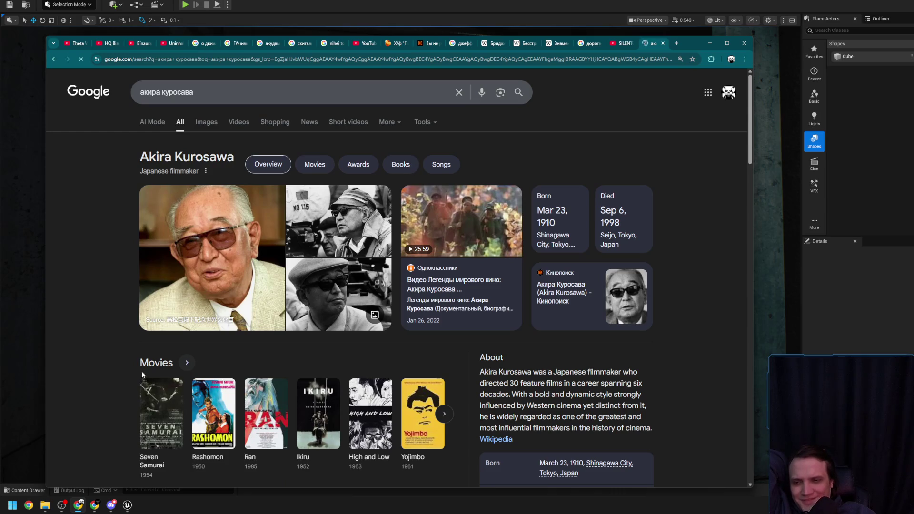
pyautogui.click(445, 414)
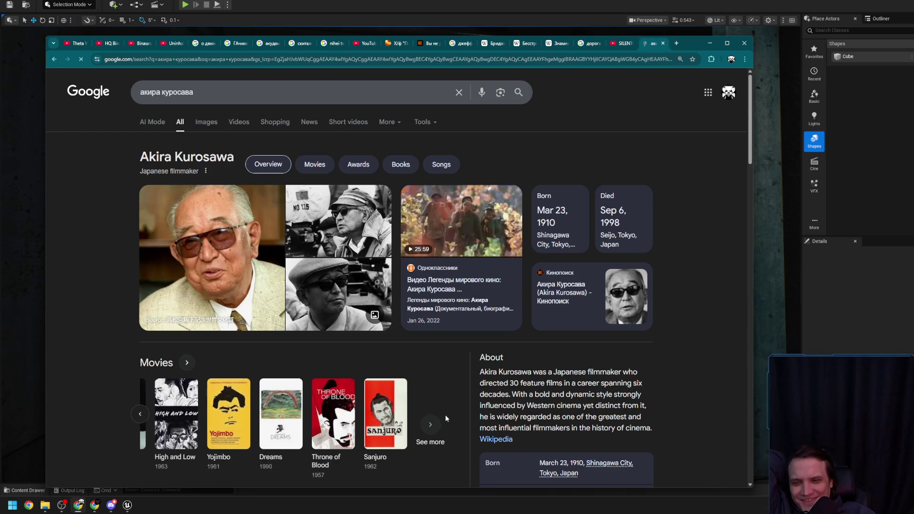
pyautogui.click(142, 415)
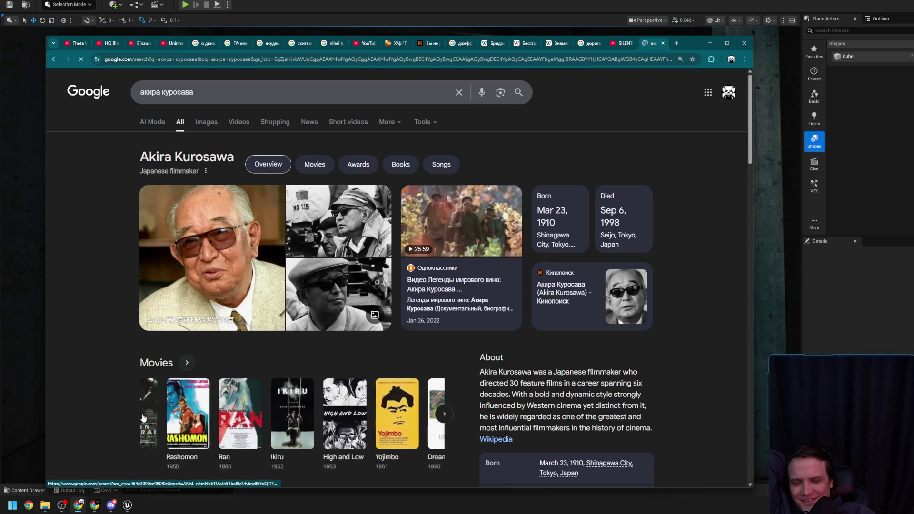
pyautogui.click(206, 123)
pyautogui.click(173, 121)
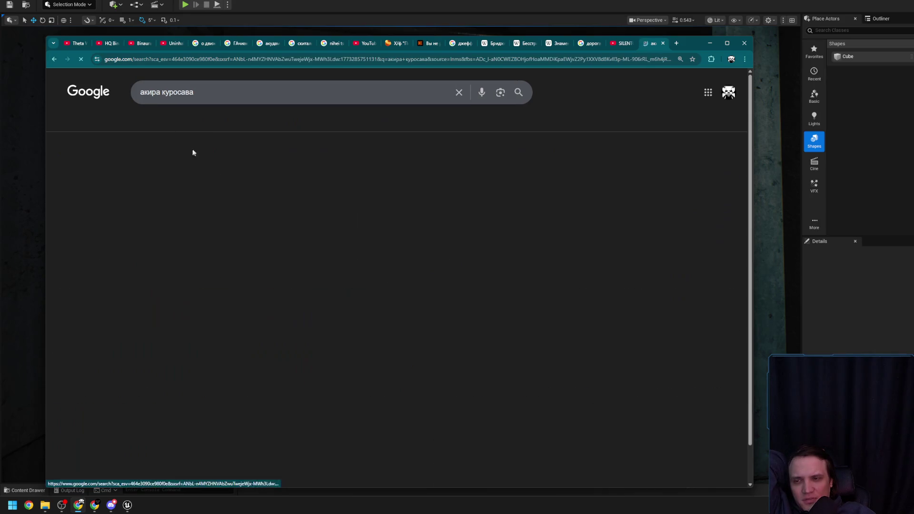
# Step: In Kurosawa's Russian Wikipedia article, select the 'Дерсу Узала' heading and search Google for it
pyautogui.scroll(-3, 84, 381)
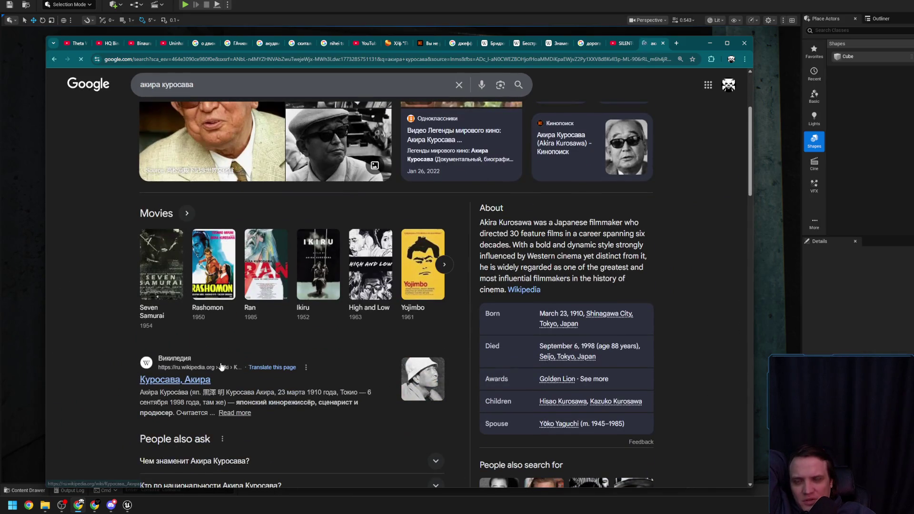
pyautogui.click(172, 380)
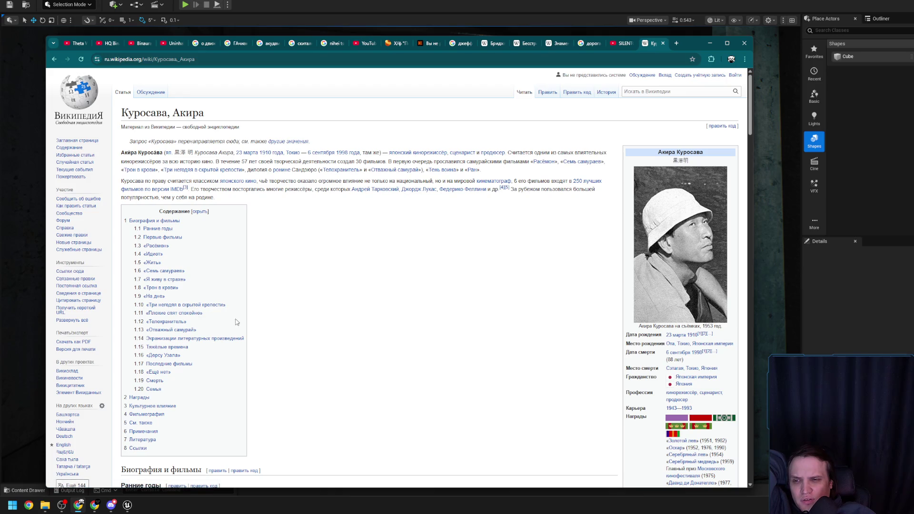
pyautogui.click(172, 356)
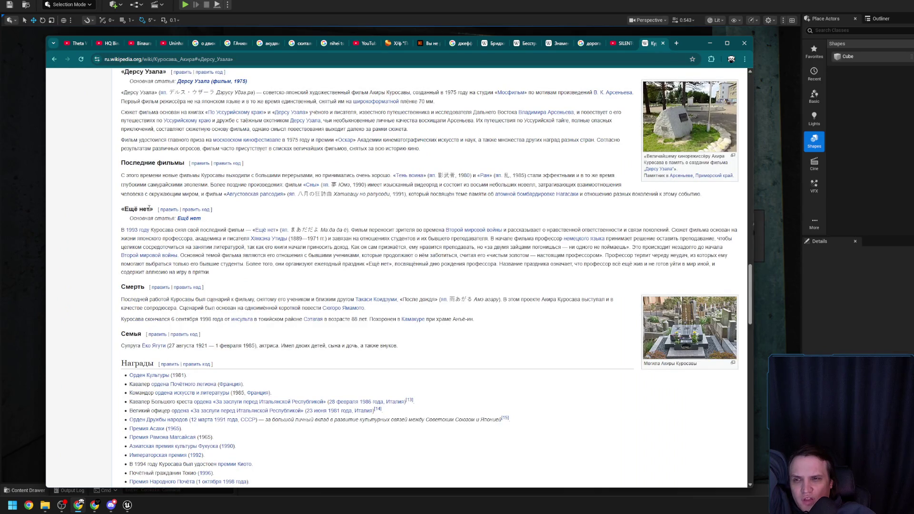
pyautogui.scroll(2, 144, 308)
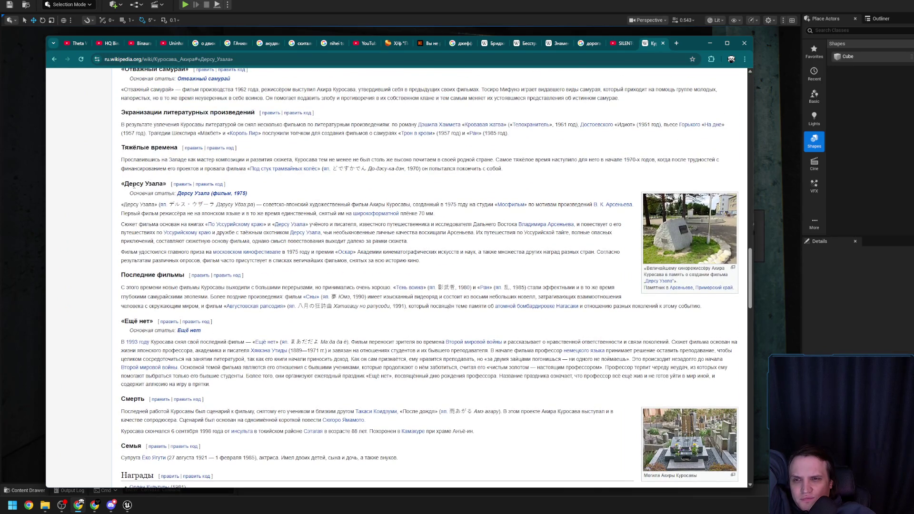
pyautogui.moveTo(126, 185); pyautogui.dragTo(145, 186)
pyautogui.rightClick(162, 186)
pyautogui.click(222, 216)
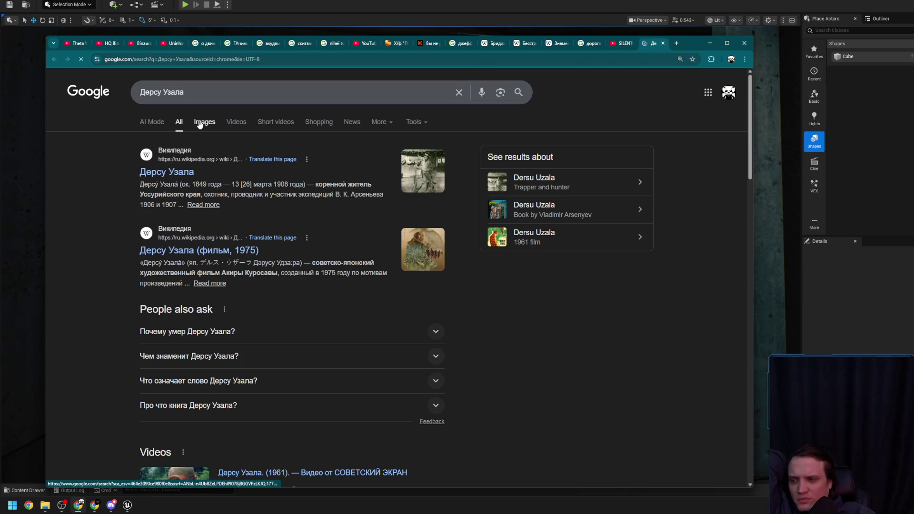
pyautogui.click(196, 122)
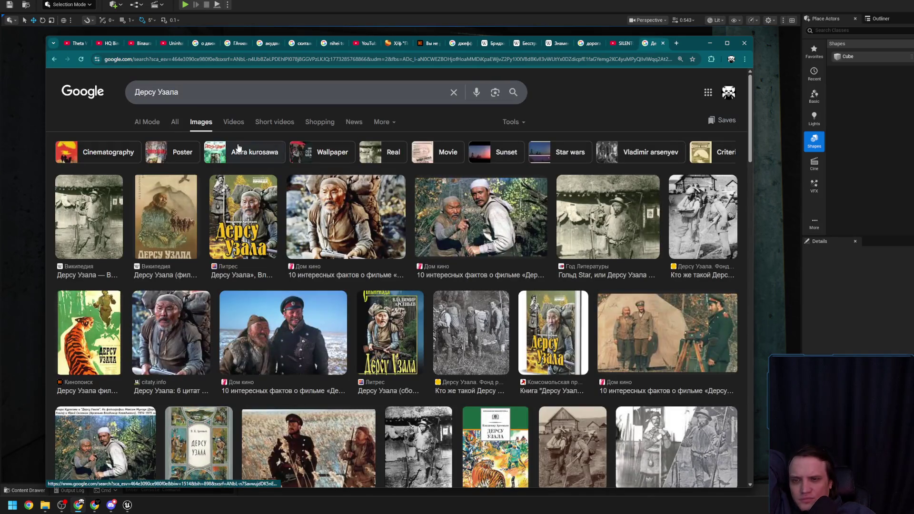
pyautogui.click(282, 319)
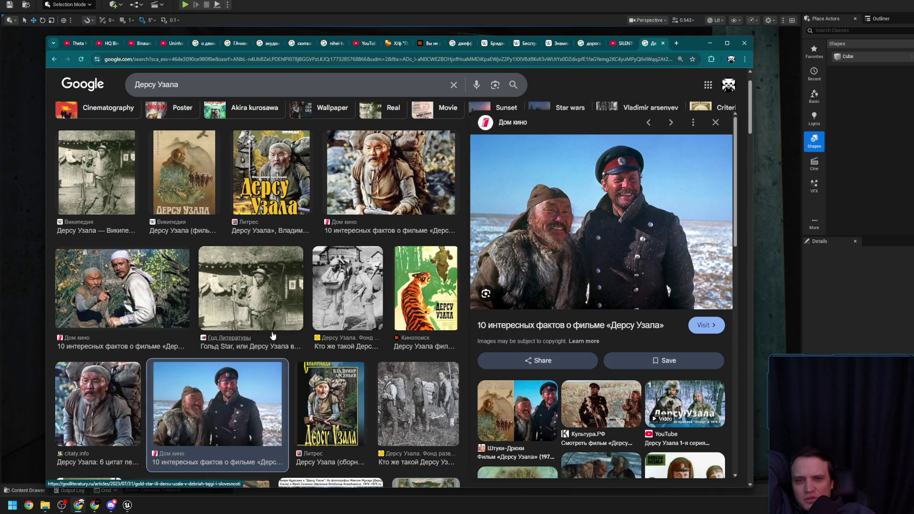
pyautogui.scroll(-2, 273, 336)
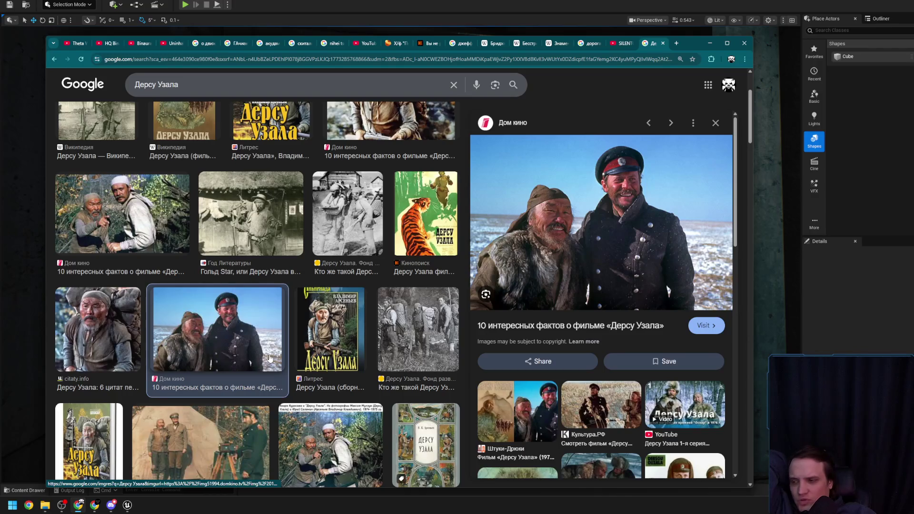
pyautogui.scroll(-1, 270, 358)
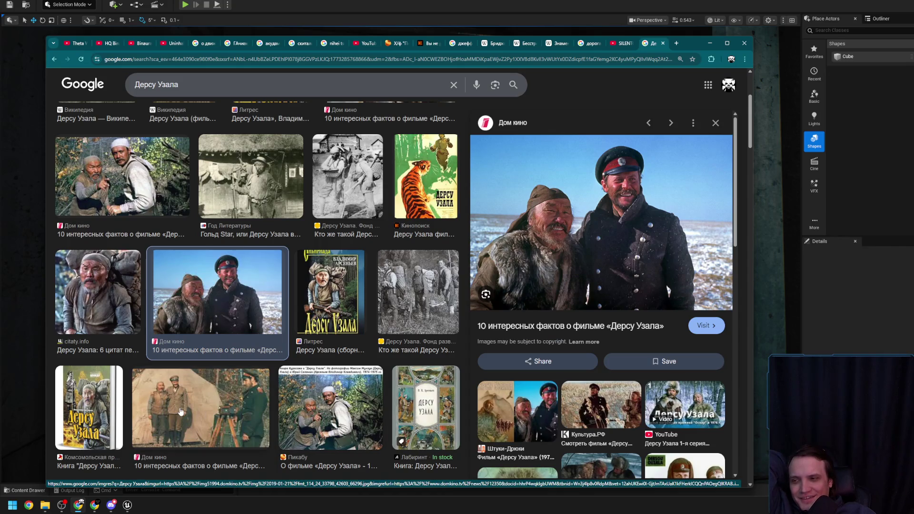
pyautogui.scroll(-4, 183, 412)
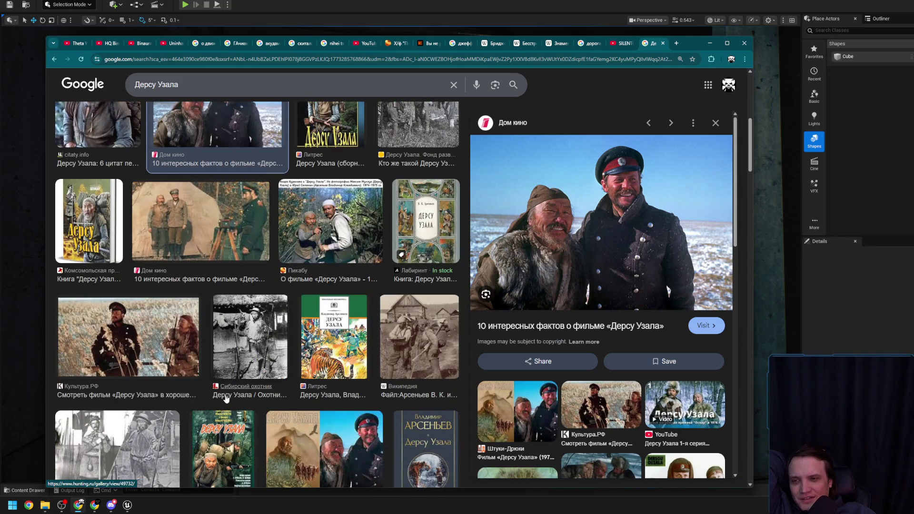
pyautogui.scroll(-2, 226, 398)
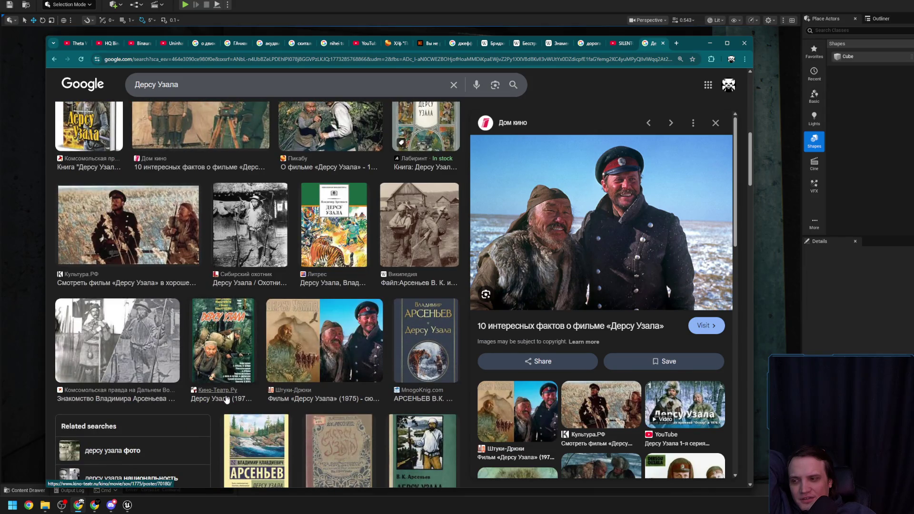
pyautogui.scroll(10, 227, 399)
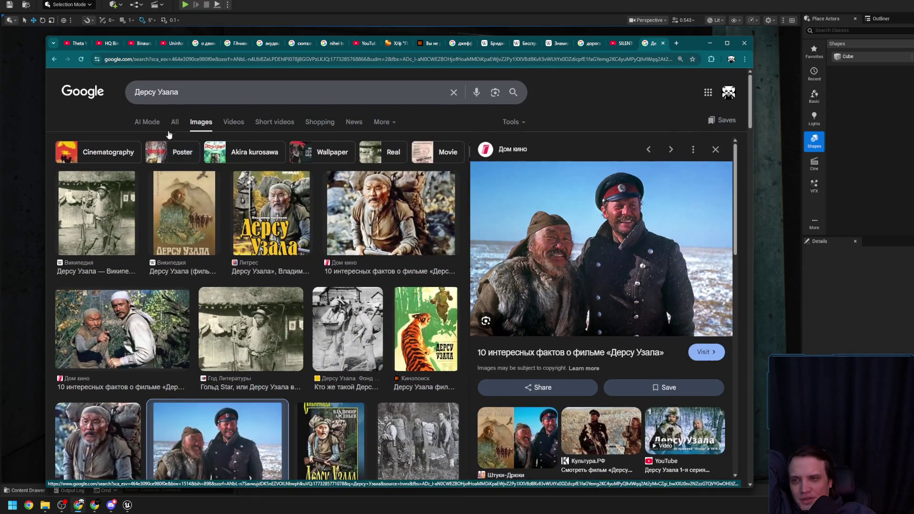
pyautogui.click(174, 123)
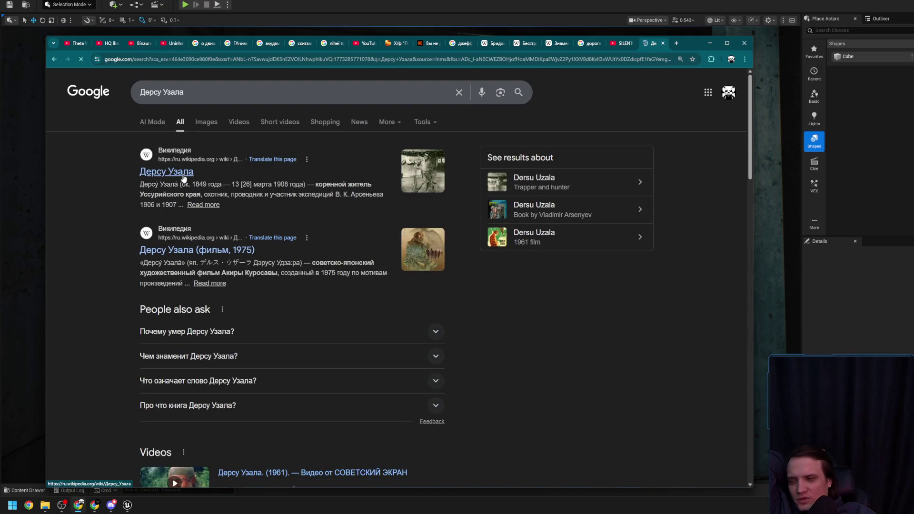
pyautogui.scroll(-5, 184, 180)
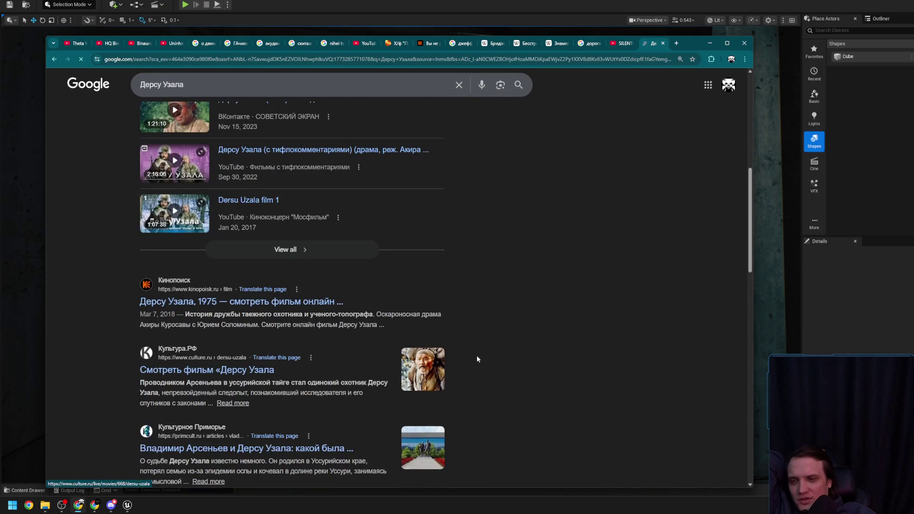
pyautogui.scroll(5, 462, 179)
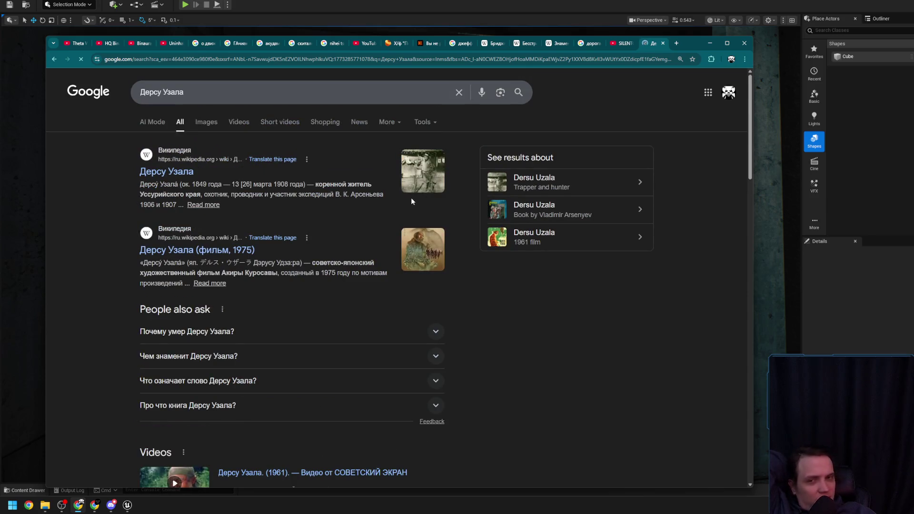
pyautogui.click(551, 45)
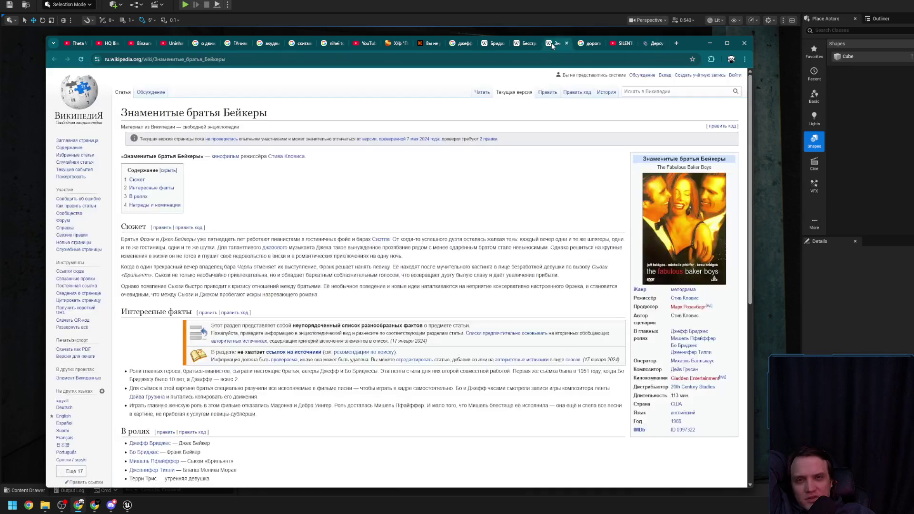
# Step: Close the actor's Wikipedia biography, the actor search results, and the Kinopoisk captcha tab
pyautogui.click(528, 45)
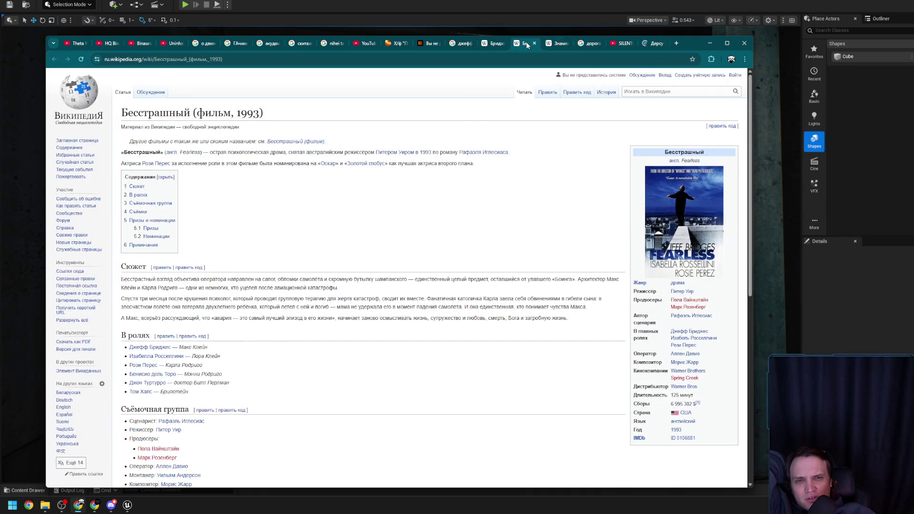
pyautogui.click(500, 45)
pyautogui.click(555, 45)
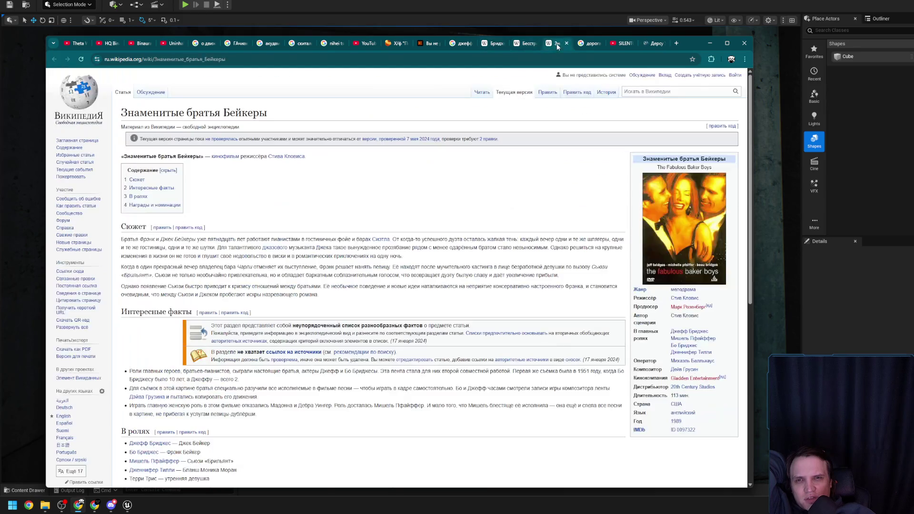
pyautogui.click(496, 46)
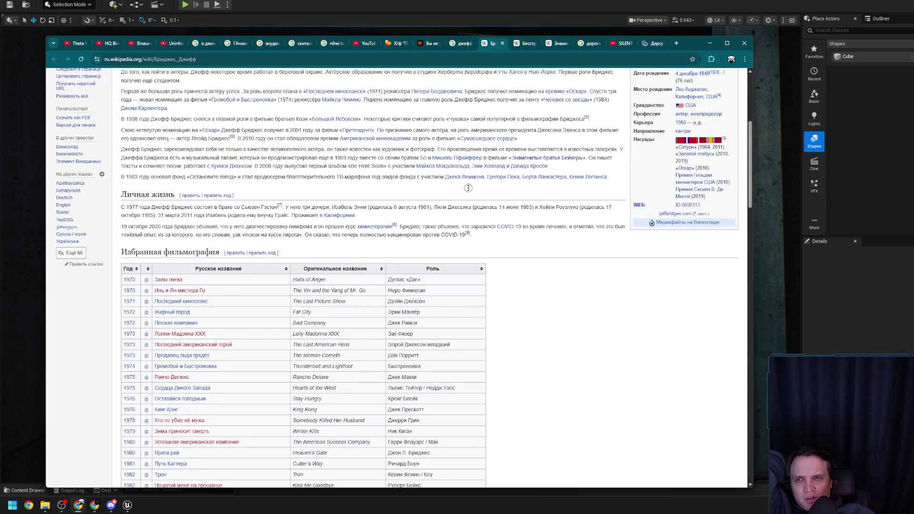
pyautogui.middleClick(490, 47)
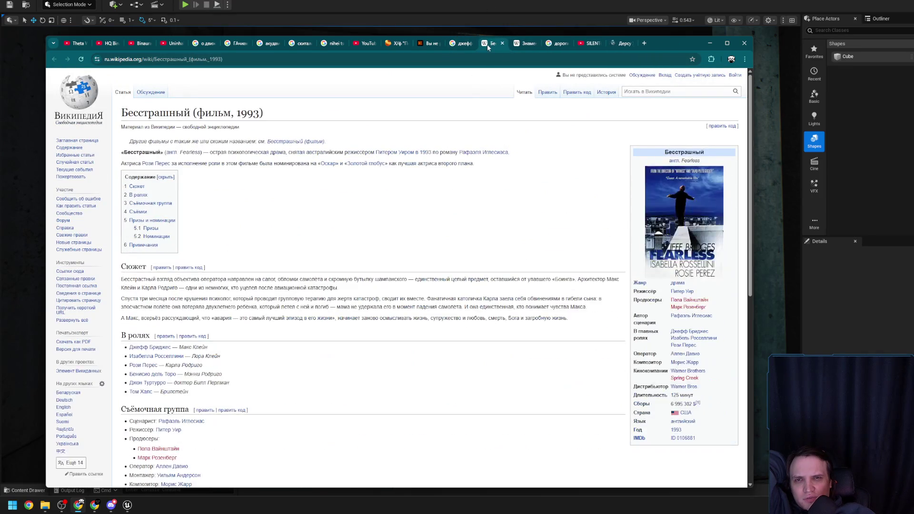
pyautogui.middleClick(461, 46)
pyautogui.click(425, 44)
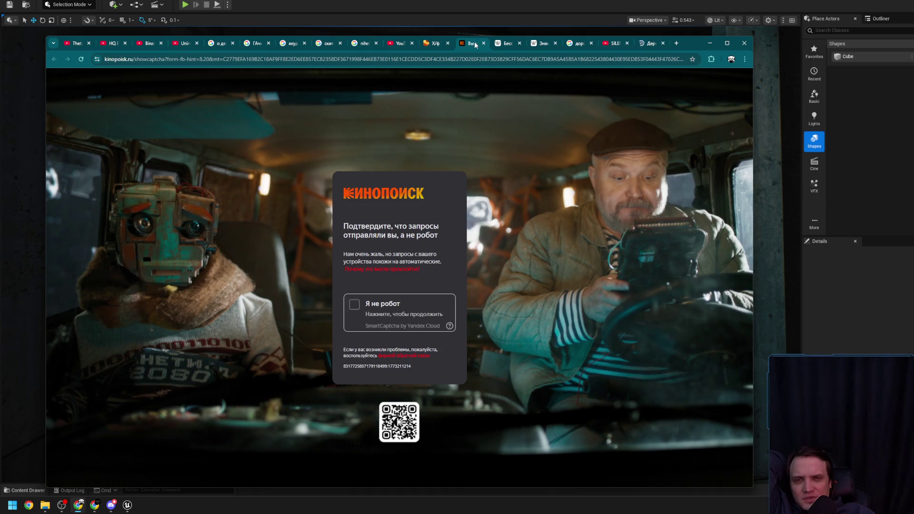
pyautogui.middleClick(475, 45)
# Step: Pass through the Pikabu Hitcher post, Arlington Road images, and YouTube tabs to the Дерсу Узала results
pyautogui.click(432, 47)
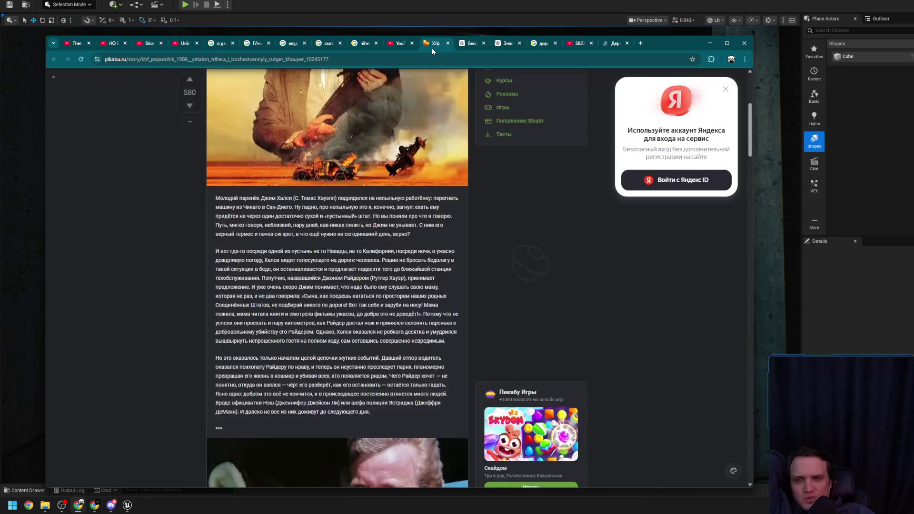
pyautogui.scroll(5, 262, 165)
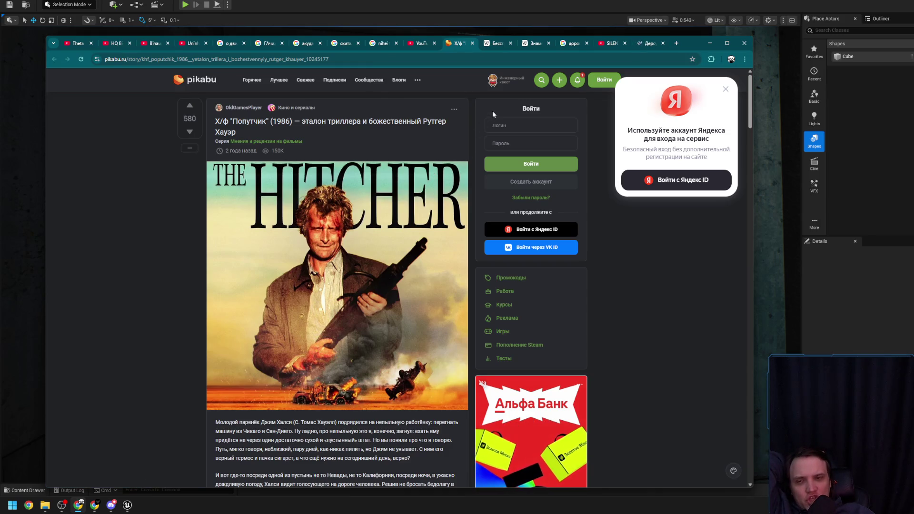
pyautogui.click(504, 45)
pyautogui.click(537, 44)
pyautogui.click(571, 45)
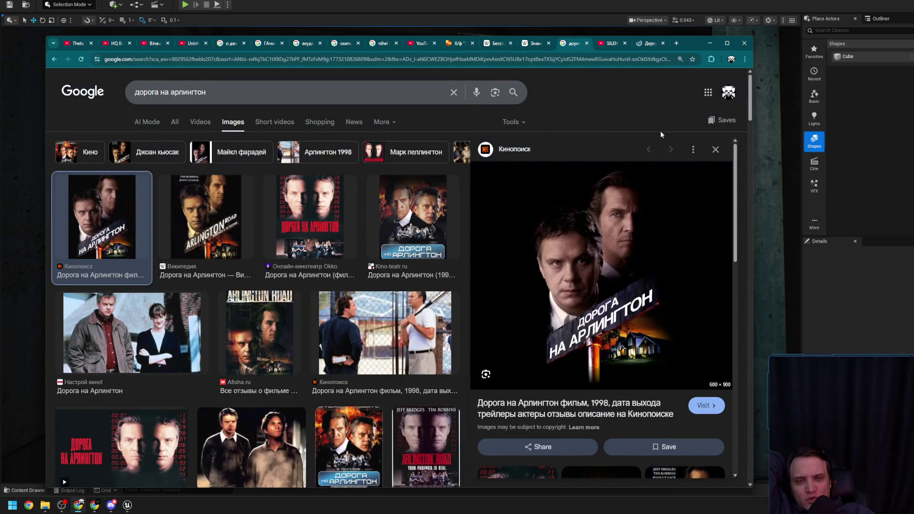
pyautogui.click(603, 45)
pyautogui.click(642, 44)
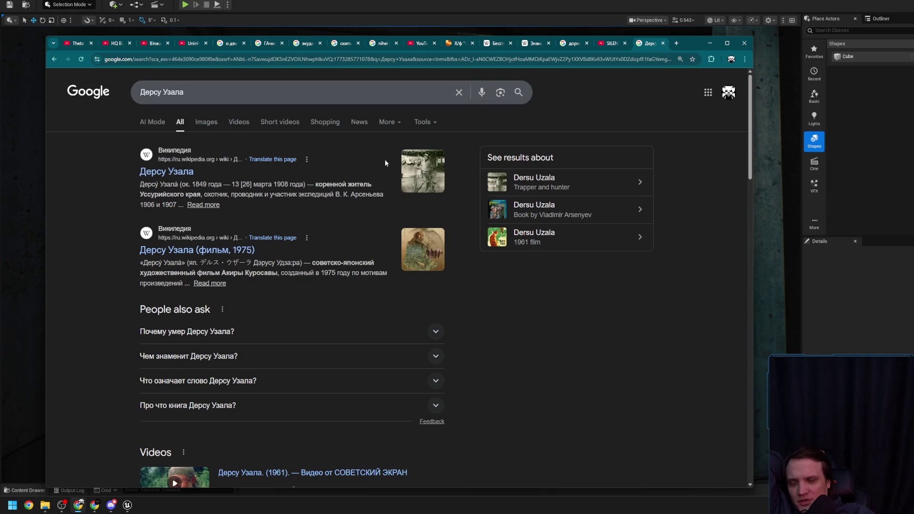
# Step: Search 'акира куросава Ран' and open the Kinopoisk Ran page in a background tab
pyautogui.tripleClick(162, 92)
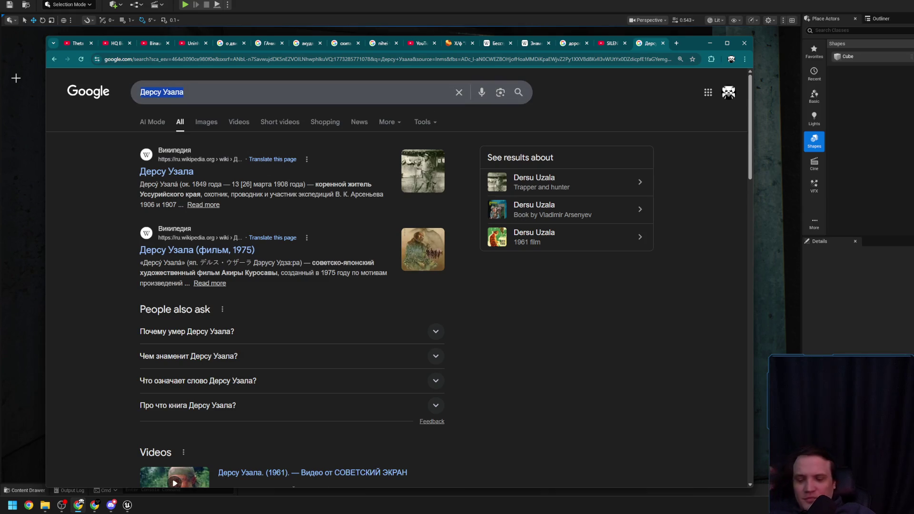
pyautogui.write('м')
pyautogui.press('BackSpace')
pyautogui.write('акир')
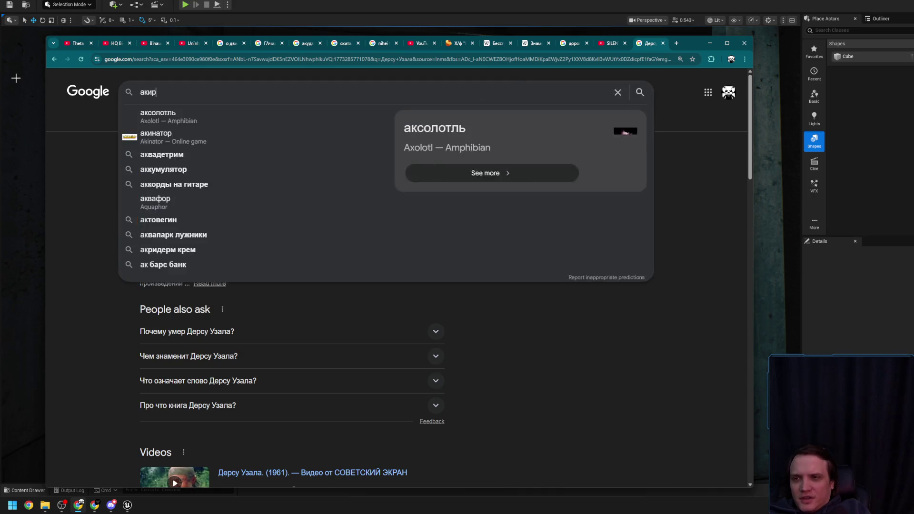
pyautogui.write('а куросава Ран')
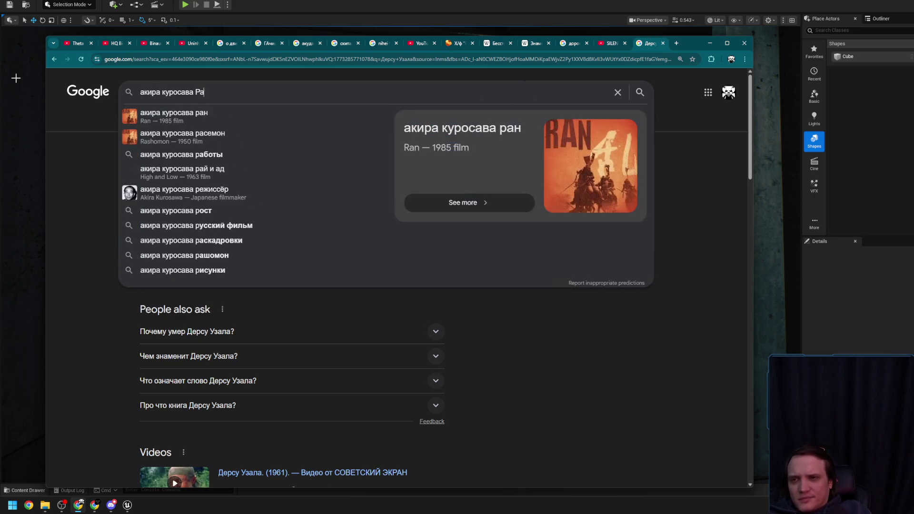
pyautogui.press('Return')
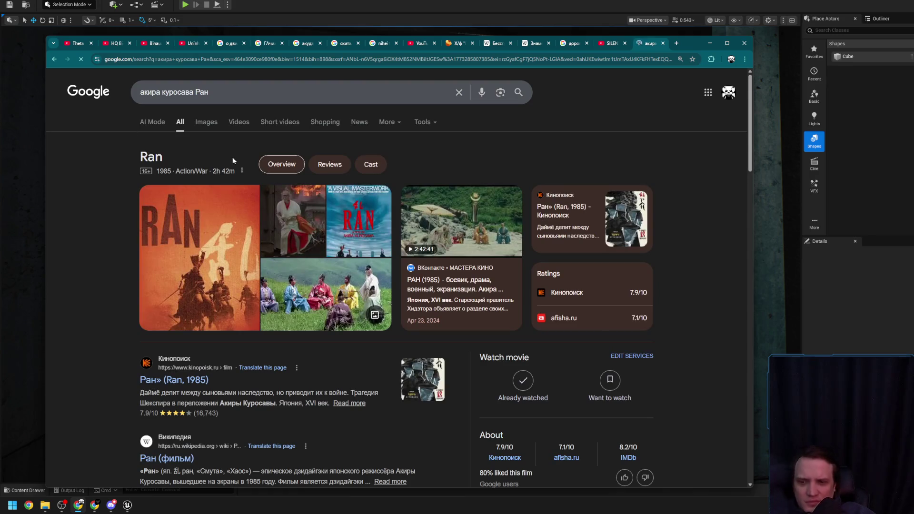
pyautogui.middleClick(175, 380)
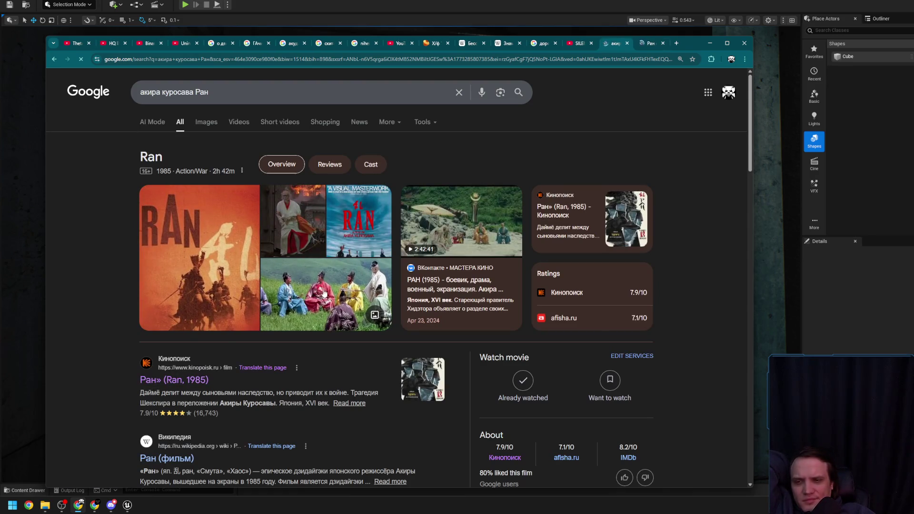
# Step: Open Ran's image results and preview the green field council and red-banner battle stills
pyautogui.click(206, 122)
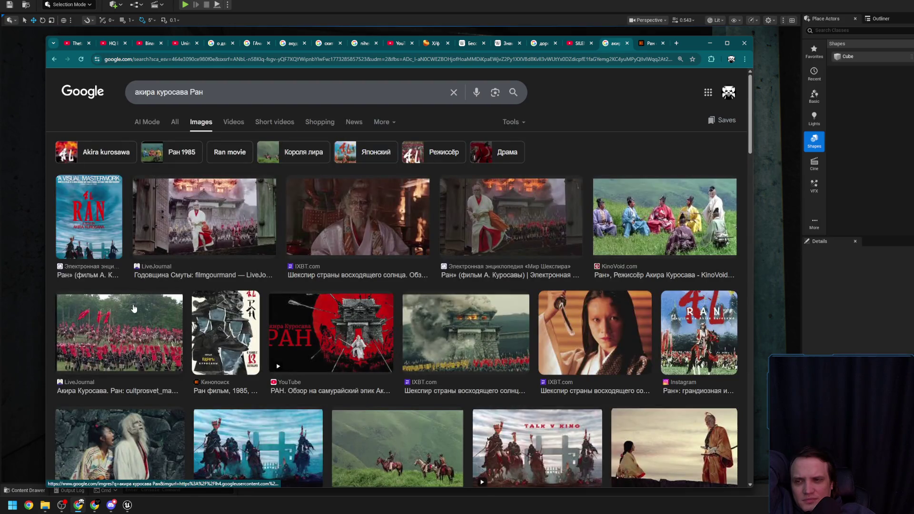
pyautogui.scroll(-2, 138, 306)
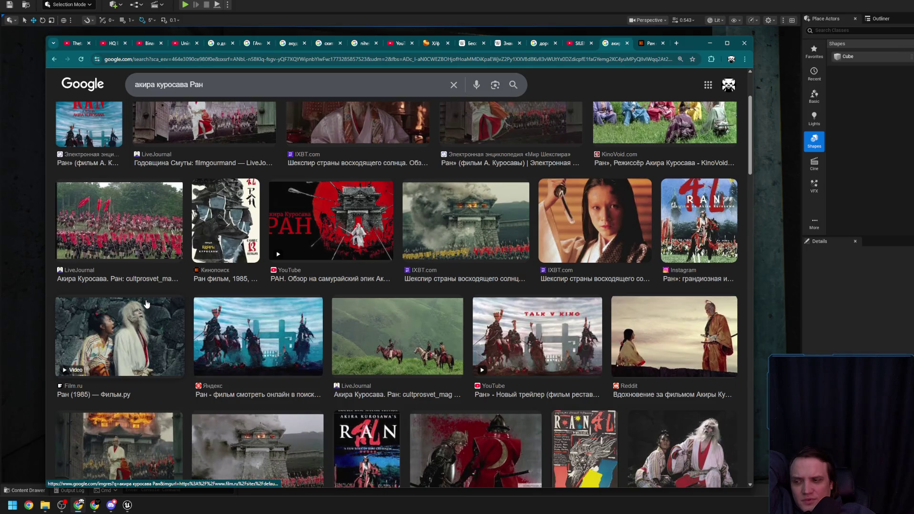
pyautogui.scroll(-2, 362, 290)
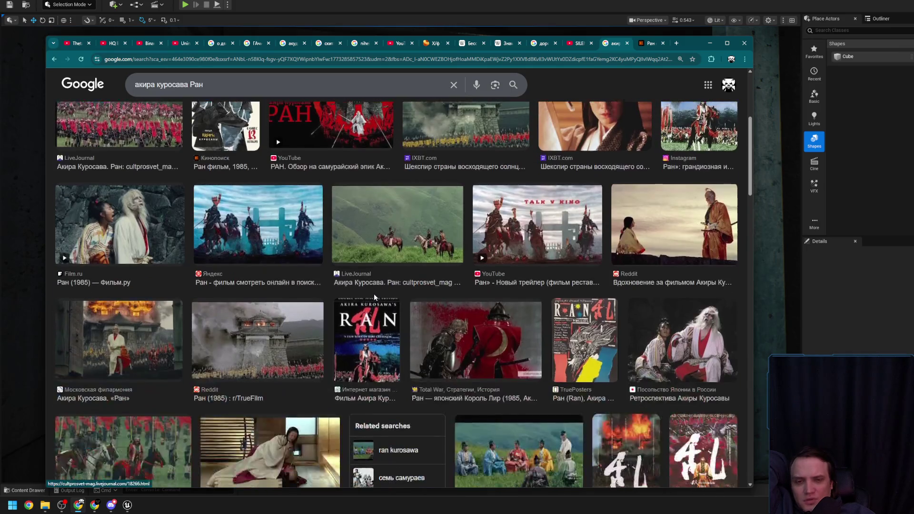
pyautogui.click(519, 450)
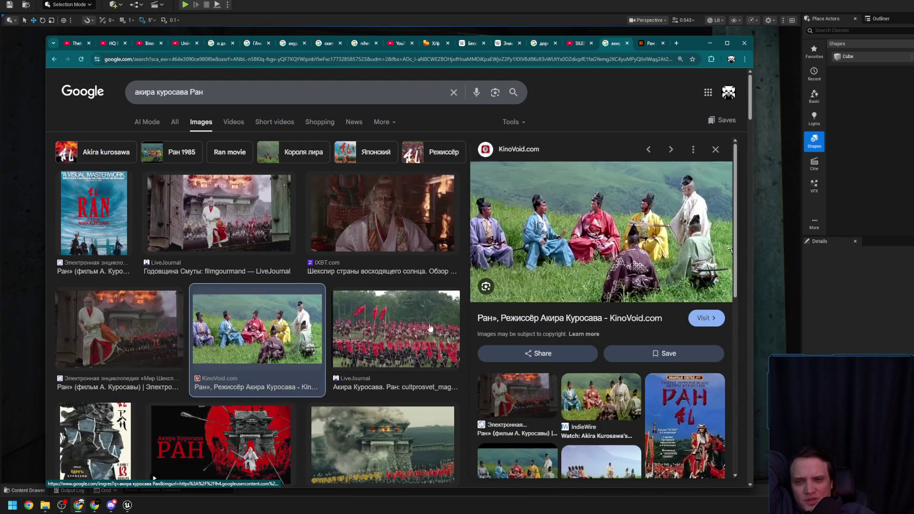
pyautogui.click(392, 330)
pyautogui.click(282, 318)
# Step: Preview the Film.ru trailer still and smoking castle image, then select the search query
pyautogui.scroll(-3, 293, 320)
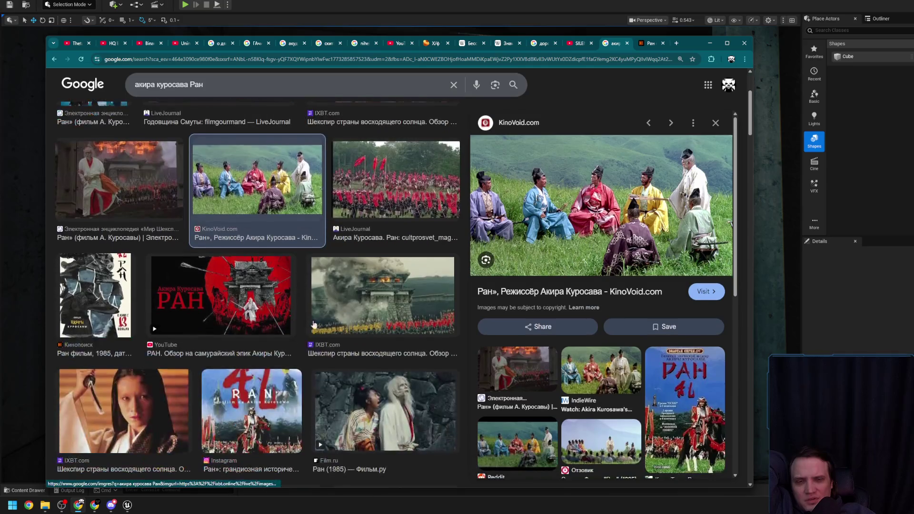
pyautogui.scroll(-2, 371, 365)
pyautogui.click(374, 301)
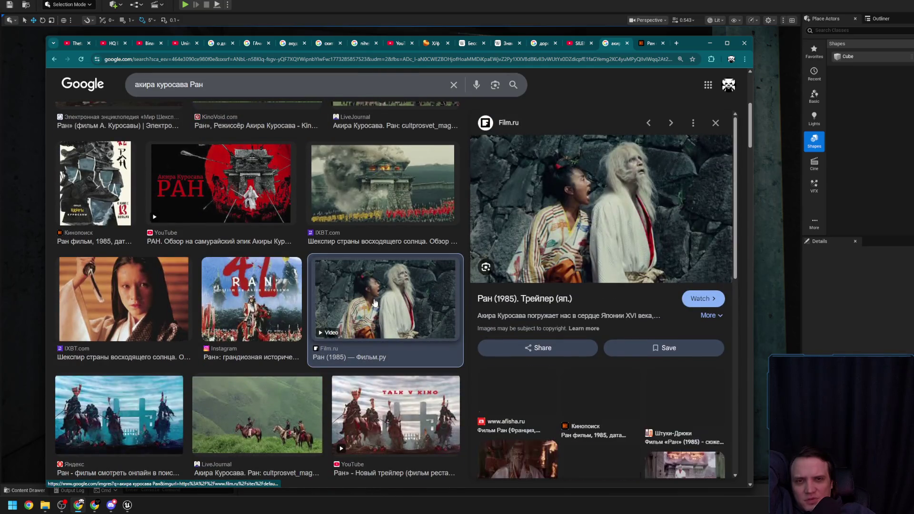
pyautogui.scroll(-5, 374, 304)
pyautogui.click(379, 307)
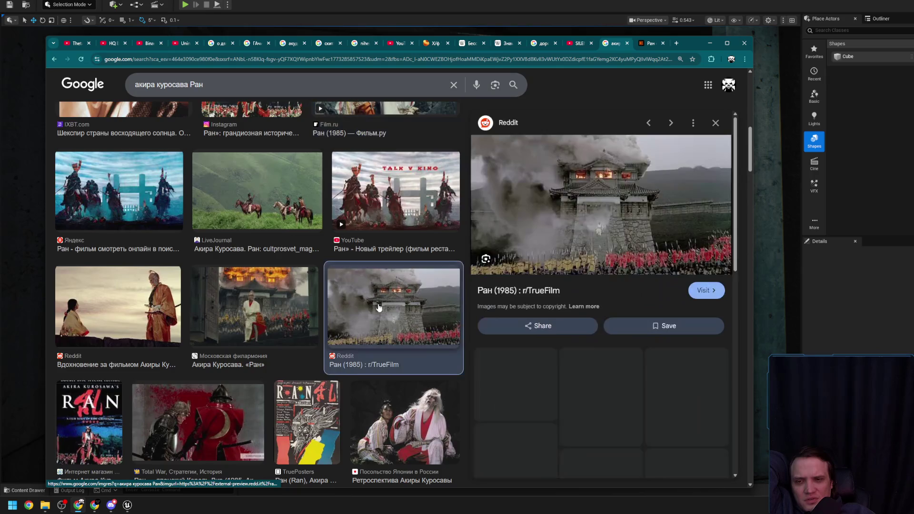
pyautogui.scroll(10, 378, 308)
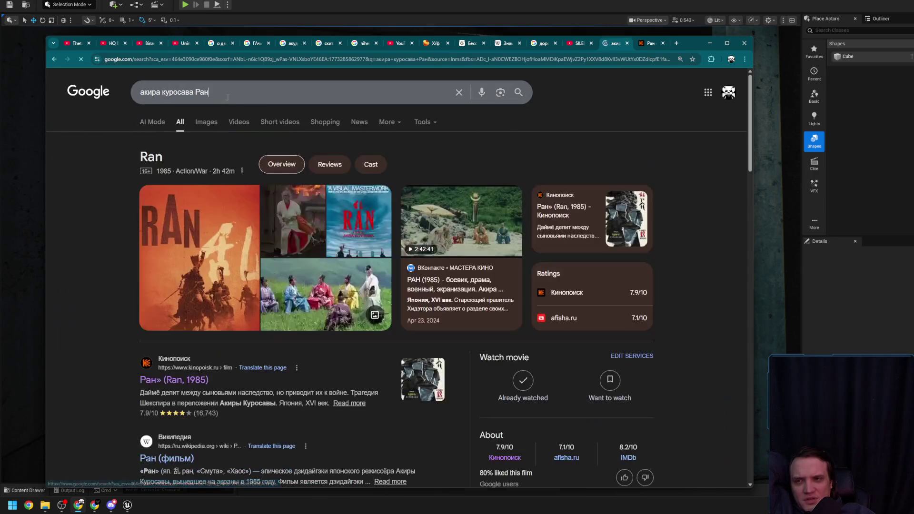
pyautogui.moveTo(209, 92); pyautogui.dragTo(88, 96)
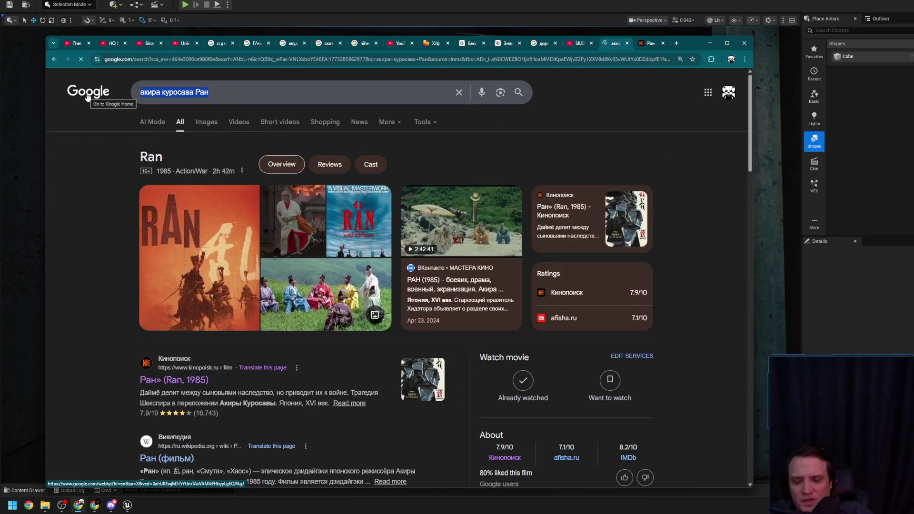
# Step: Search 'поднять красный фонарь' via the completion suggestion and scroll the results
pyautogui.write('поднять ')
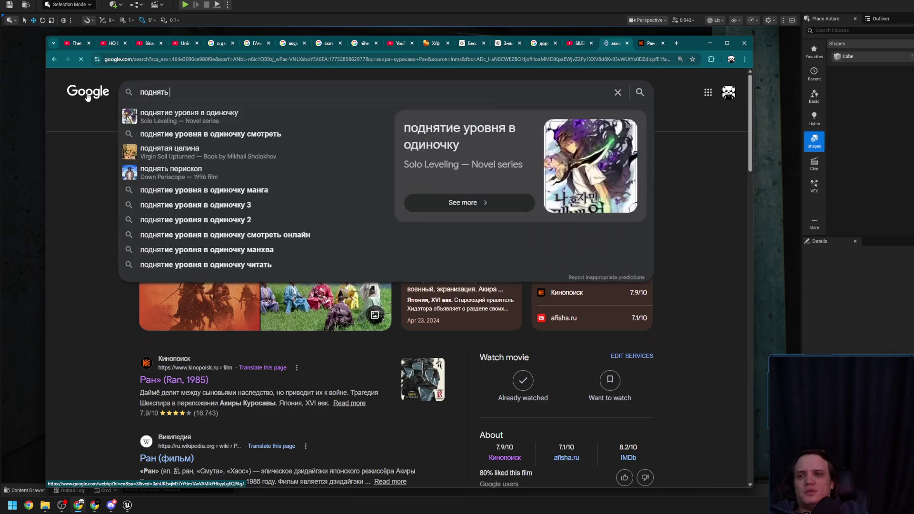
pyautogui.write('красный')
pyautogui.press('Down')
pyautogui.press('Return')
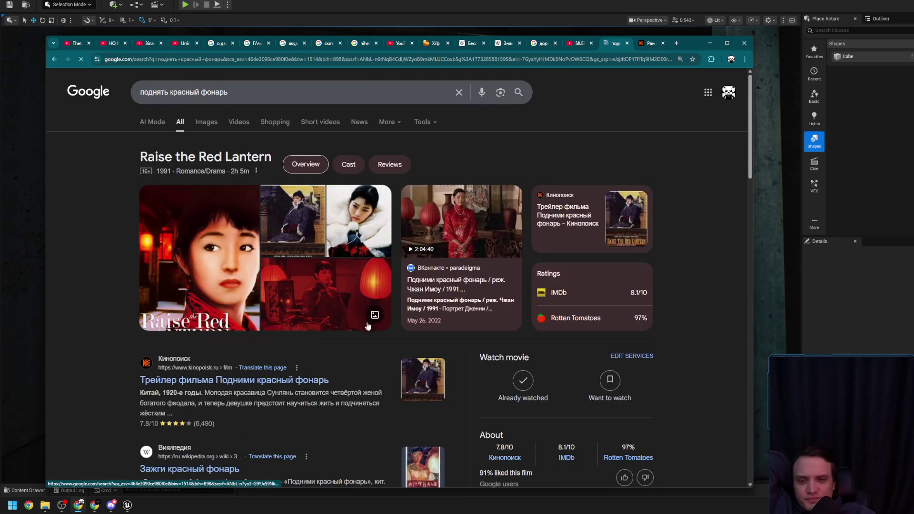
pyautogui.scroll(-3, 368, 324)
pyautogui.scroll(-2, 368, 324)
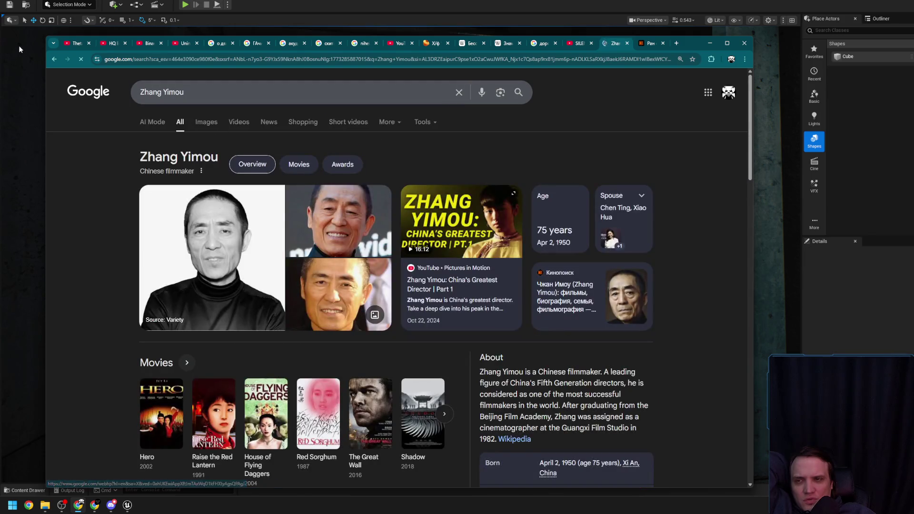
# Step: Browse the director's page and the Wikipedia article, returning to the film results
pyautogui.click(55, 63)
pyautogui.scroll(5, 262, 301)
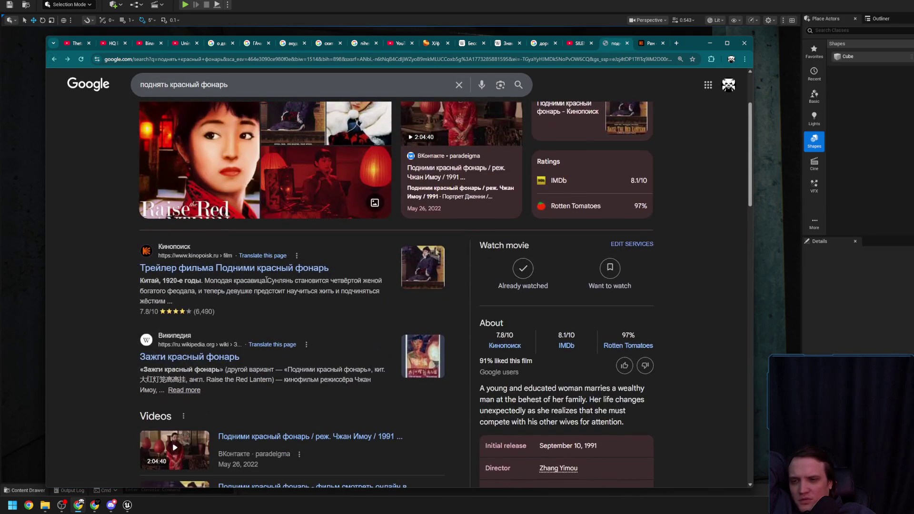
pyautogui.scroll(1, 262, 303)
pyautogui.scroll(-2, 264, 308)
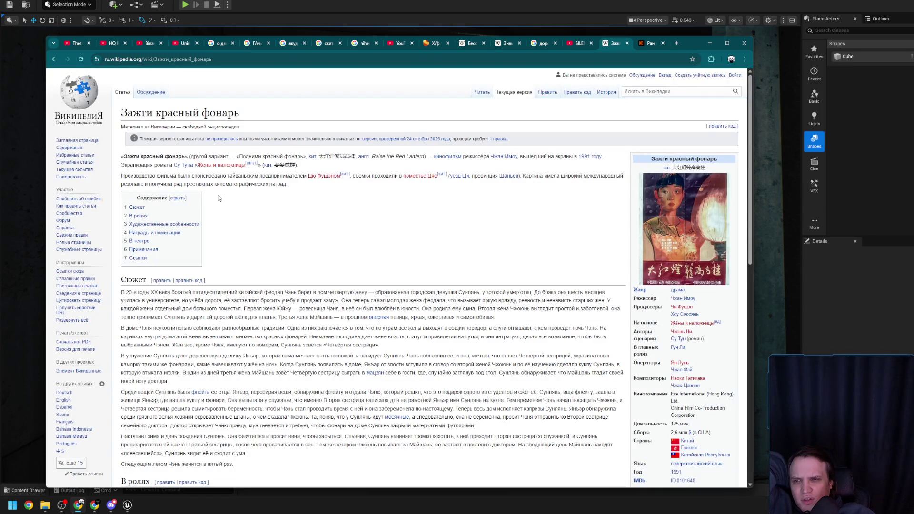
pyautogui.click(55, 59)
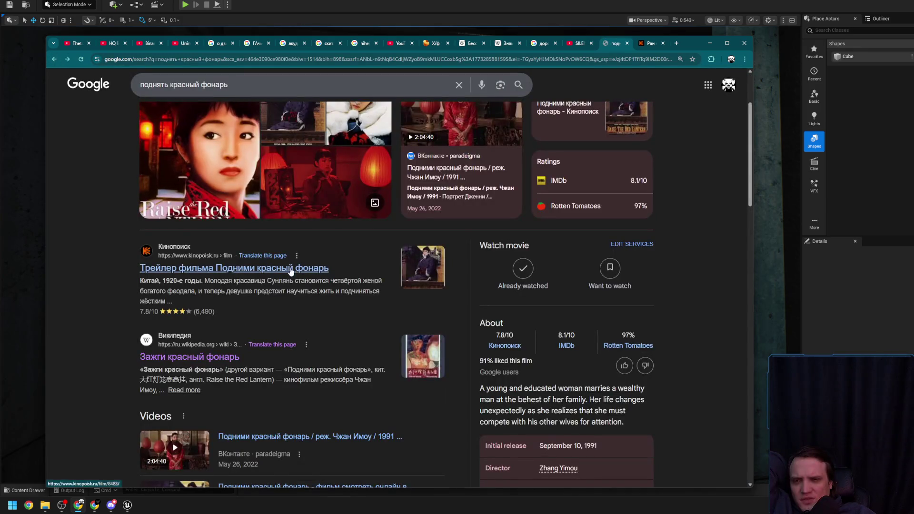
pyautogui.scroll(3, 216, 210)
# Step: Show the Raise the Red Lantern image results, then select the query with /
pyautogui.click(203, 123)
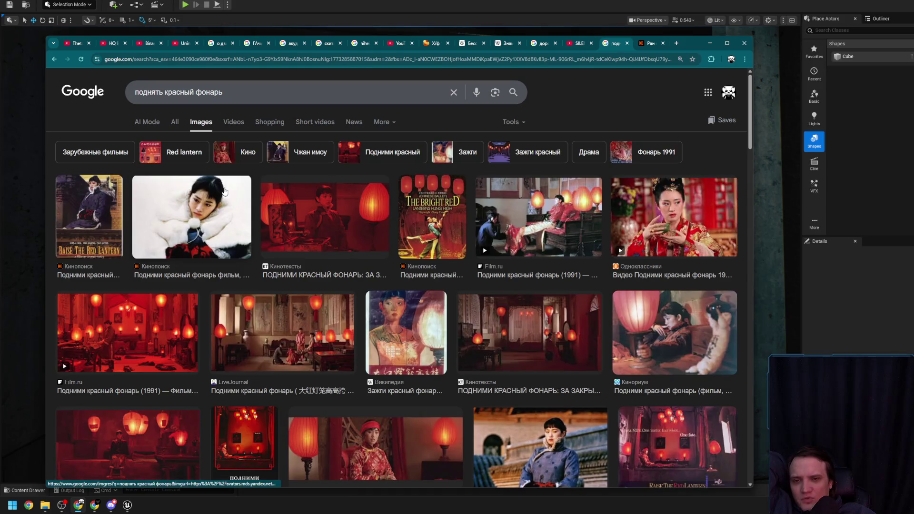
pyautogui.click(174, 122)
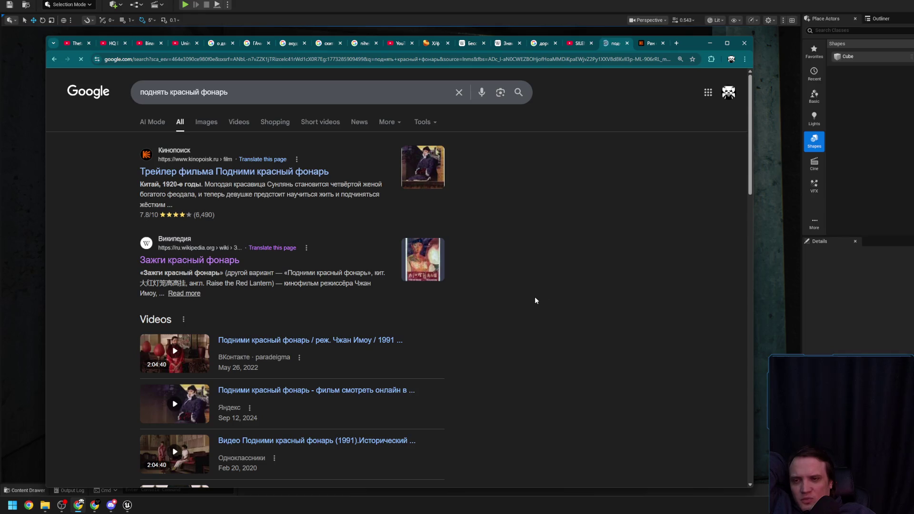
pyautogui.scroll(-5, 525, 298)
pyautogui.scroll(-3, 525, 298)
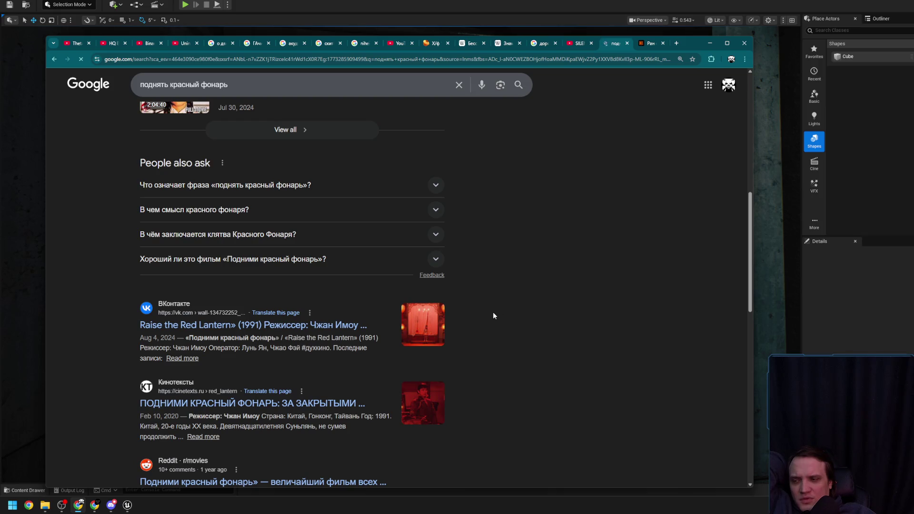
pyautogui.scroll(8, 368, 163)
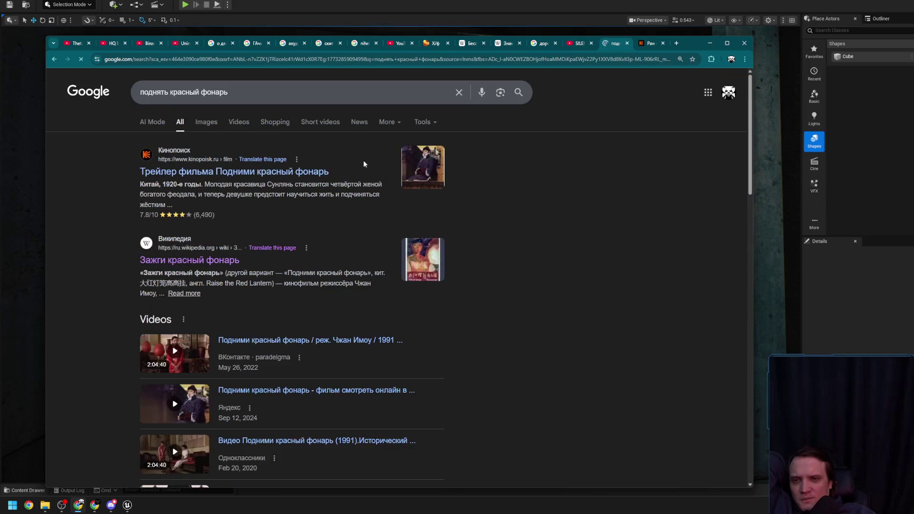
pyautogui.click(205, 123)
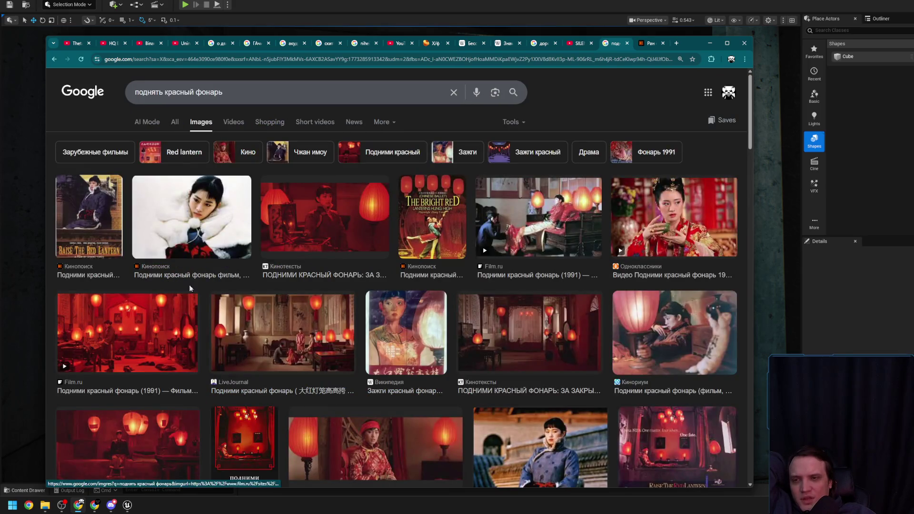
pyautogui.press('/')
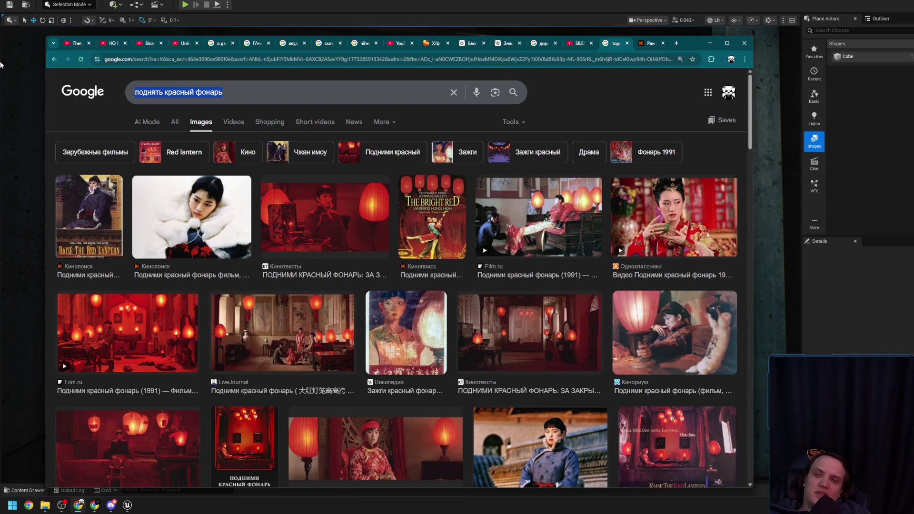
# Step: Search Google Images for 'Герой 2001', preview the Hero poster, then correct the query to 'Герой 2002'
pyautogui.write('Герой 1')
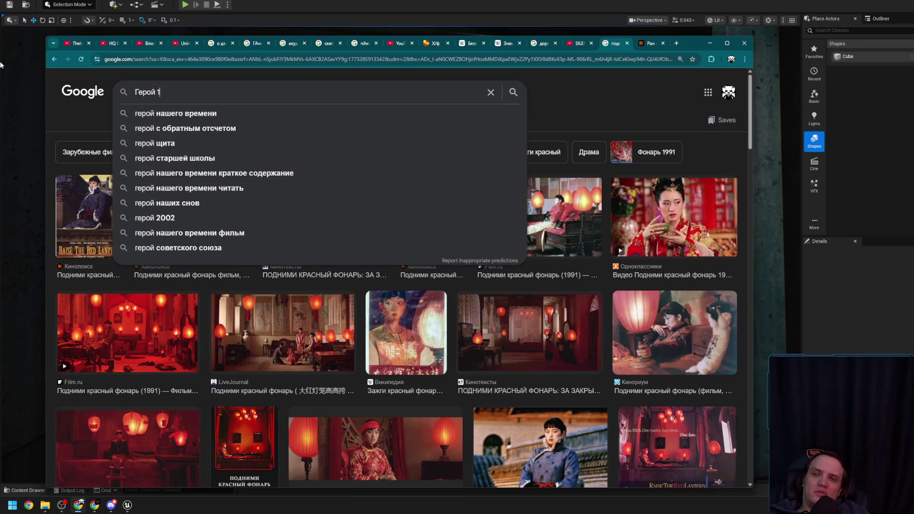
pyautogui.press('BackSpace')
pyautogui.write('2001')
pyautogui.press('Return')
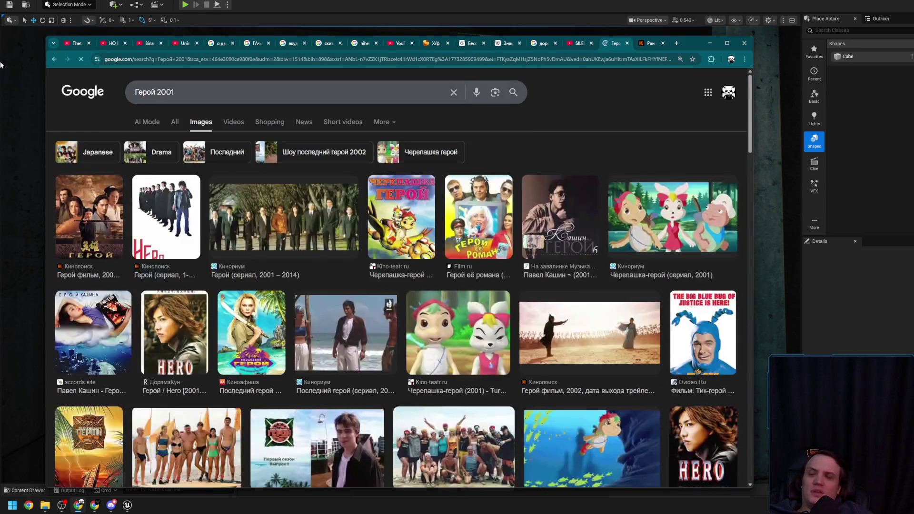
pyautogui.click(94, 231)
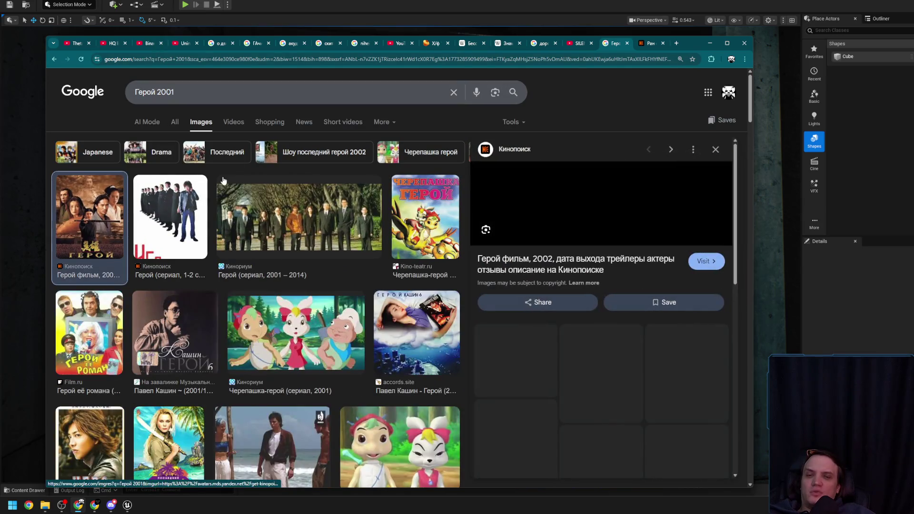
pyautogui.click(256, 95)
pyautogui.press('BackSpace')
pyautogui.write('2')
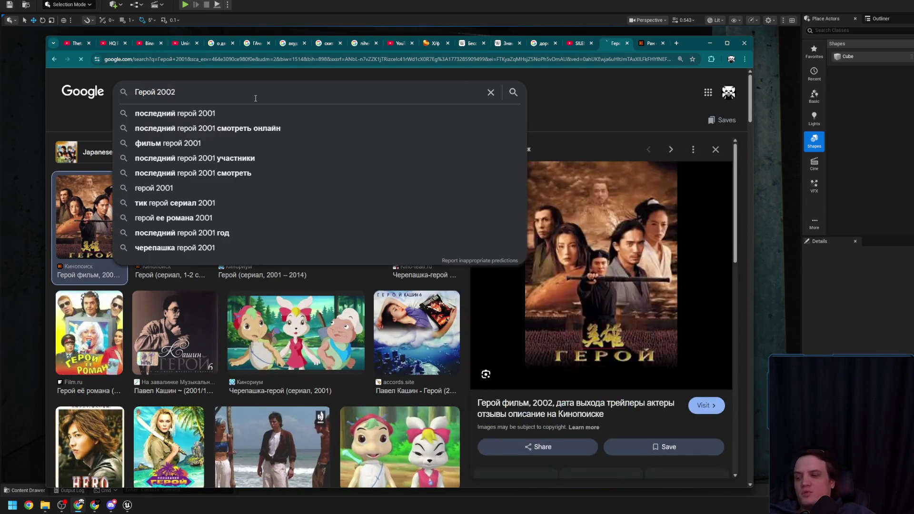
pyautogui.press('Return')
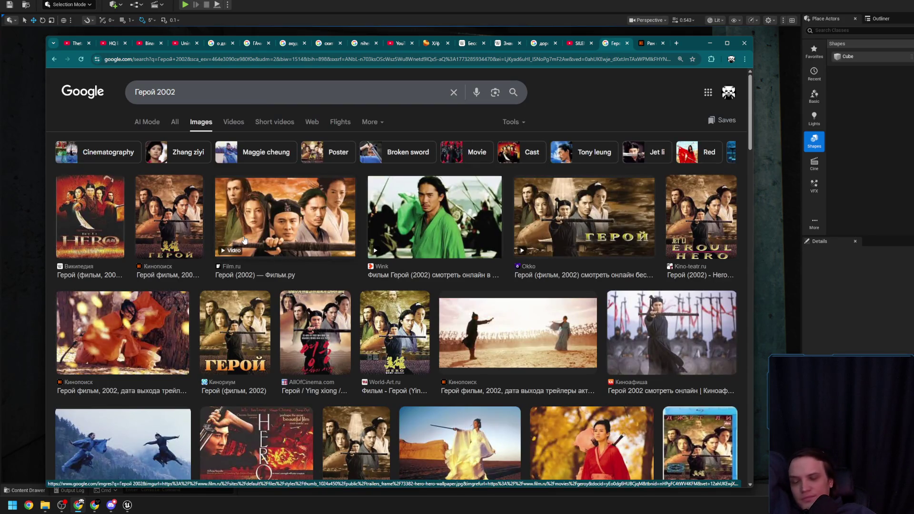
# Step: Scroll the Герой 2002 images and preview the blue-robed flying duel and desert duel stills
pyautogui.scroll(-2, 300, 305)
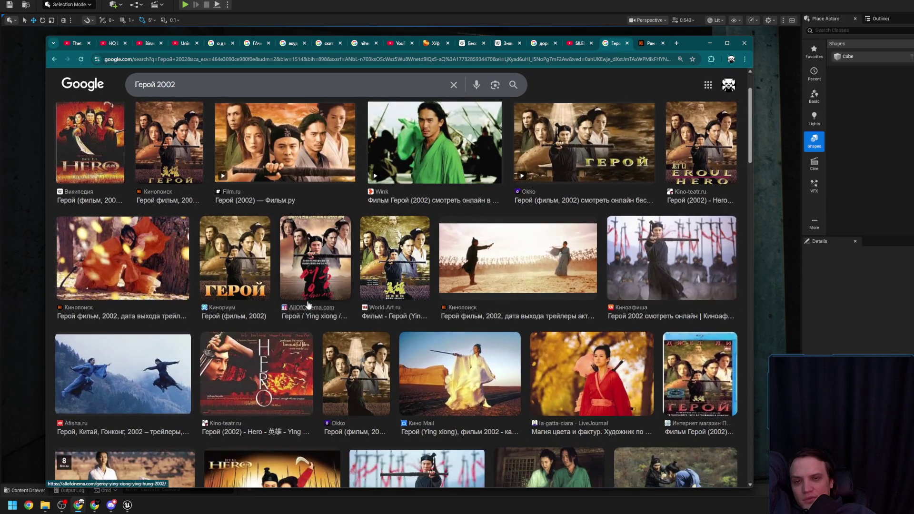
pyautogui.click(135, 371)
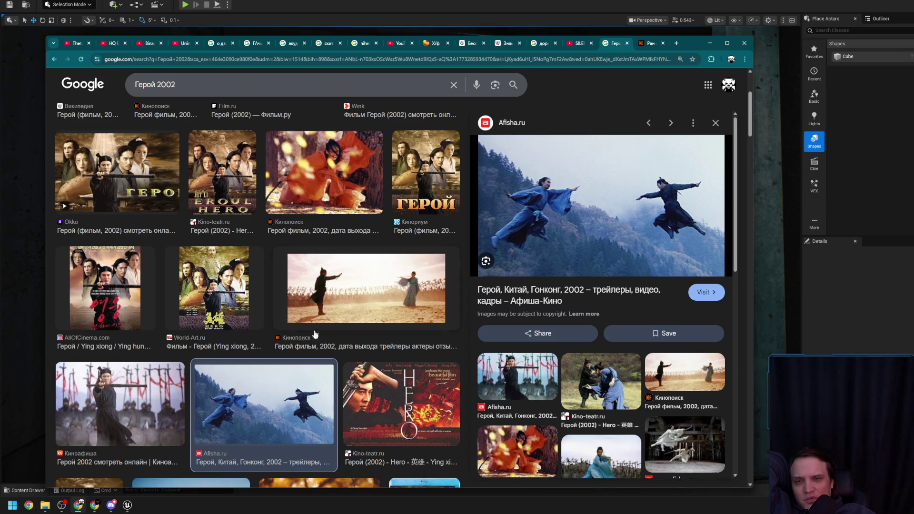
pyautogui.click(373, 294)
pyautogui.scroll(-6, 372, 294)
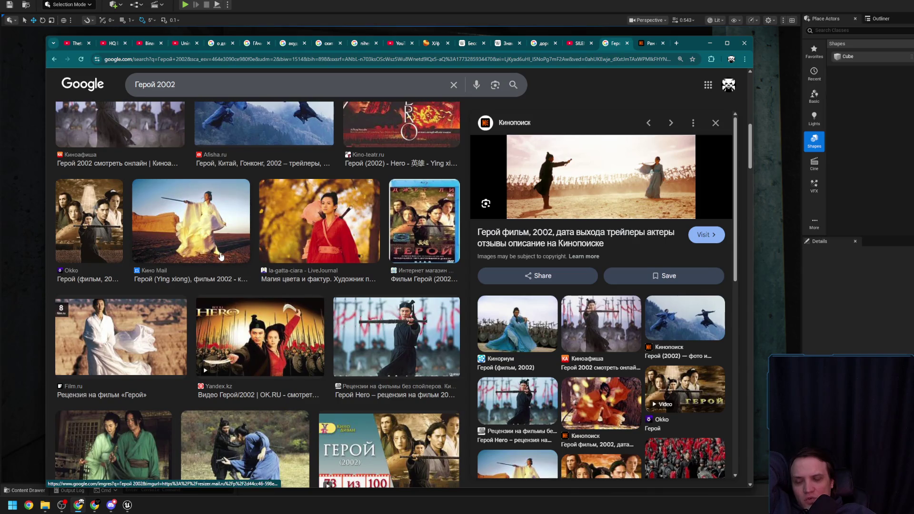
pyautogui.scroll(-2, 265, 292)
pyautogui.scroll(-2, 265, 292)
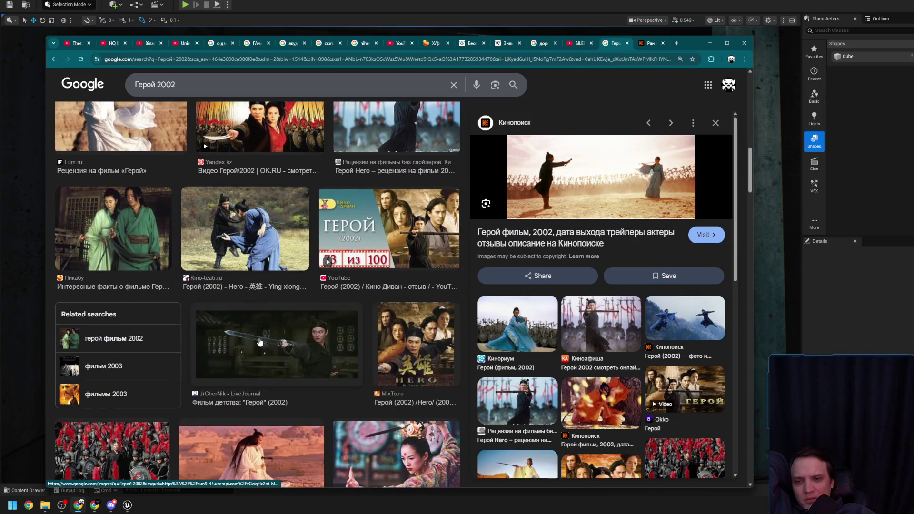
pyautogui.scroll(-6, 286, 350)
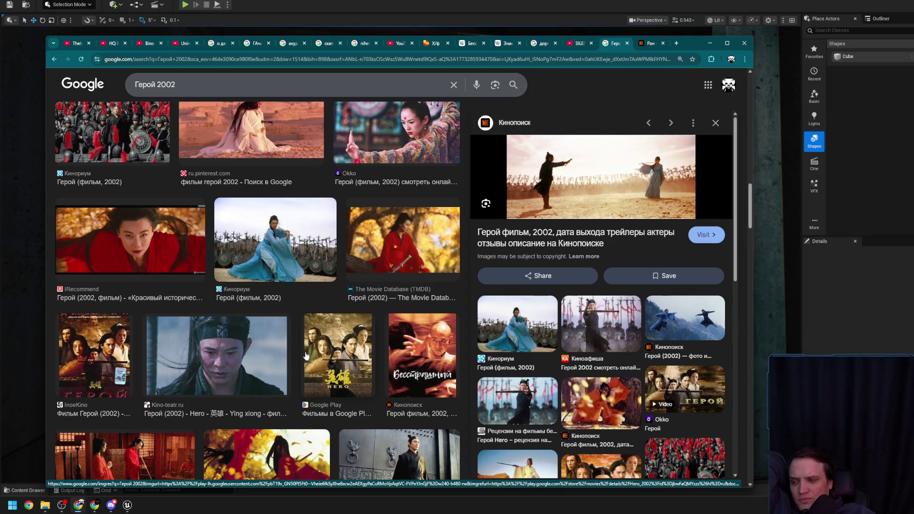
pyautogui.scroll(-2, 305, 356)
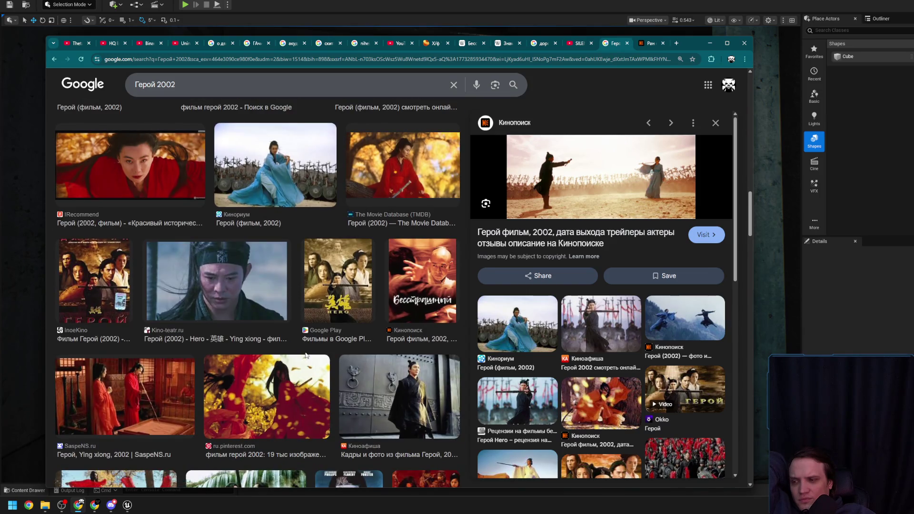
pyautogui.scroll(-2, 305, 355)
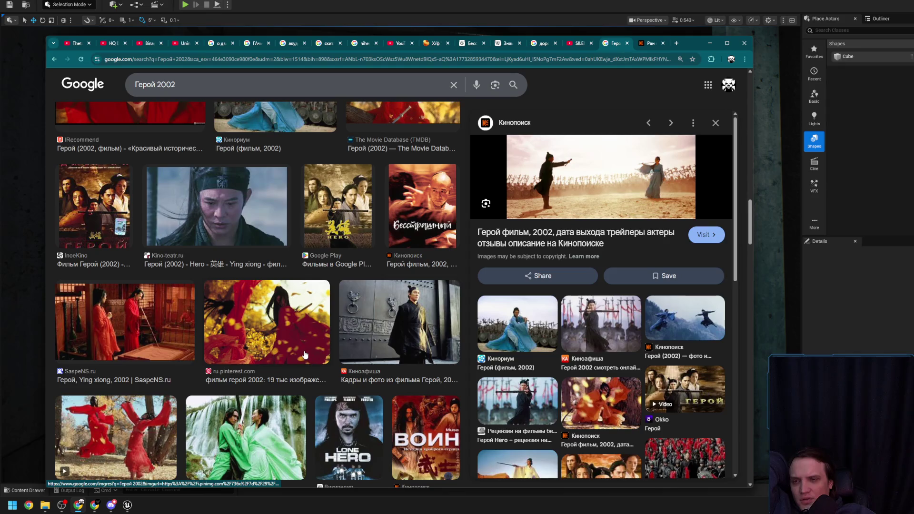
# Step: Preview more Hero stills: falling leaves, calligraphy room, Film.ru, KinoNews trailer, Kino-teatr, CTC poster, snowy mountains
pyautogui.click(304, 352)
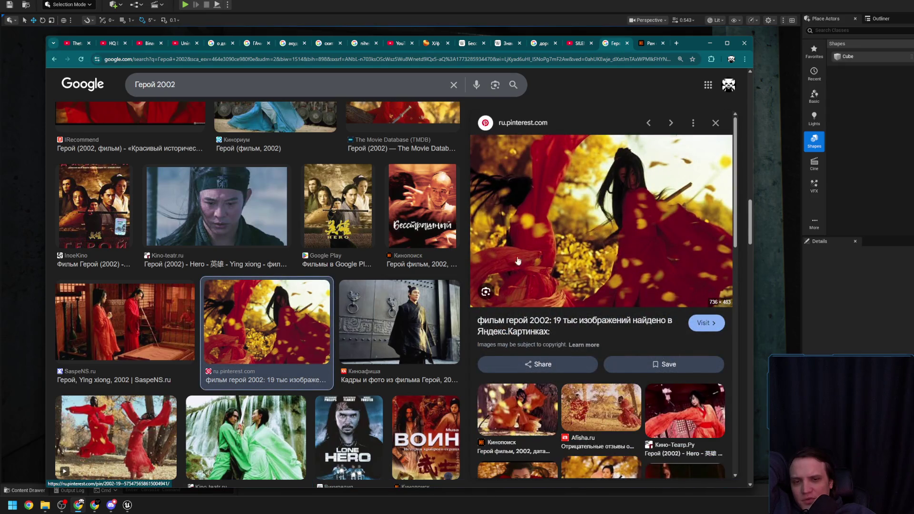
pyautogui.click(150, 324)
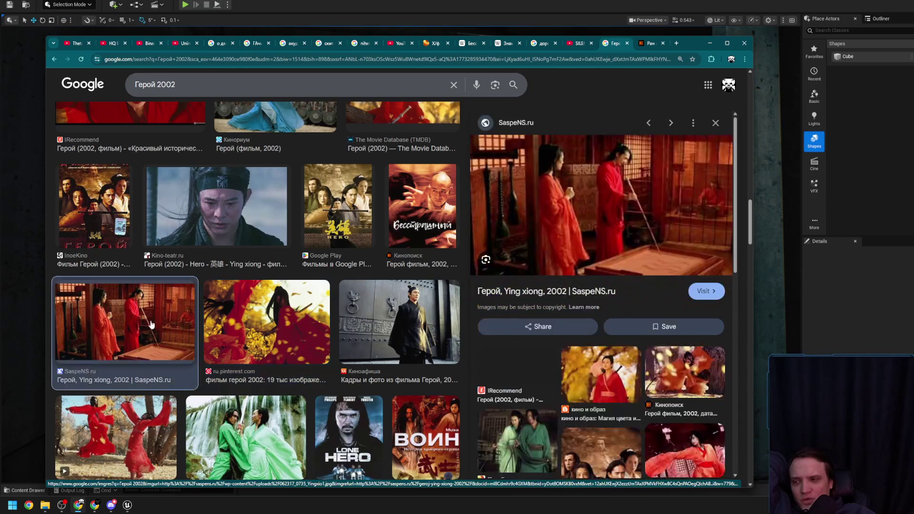
pyautogui.scroll(-3, 162, 323)
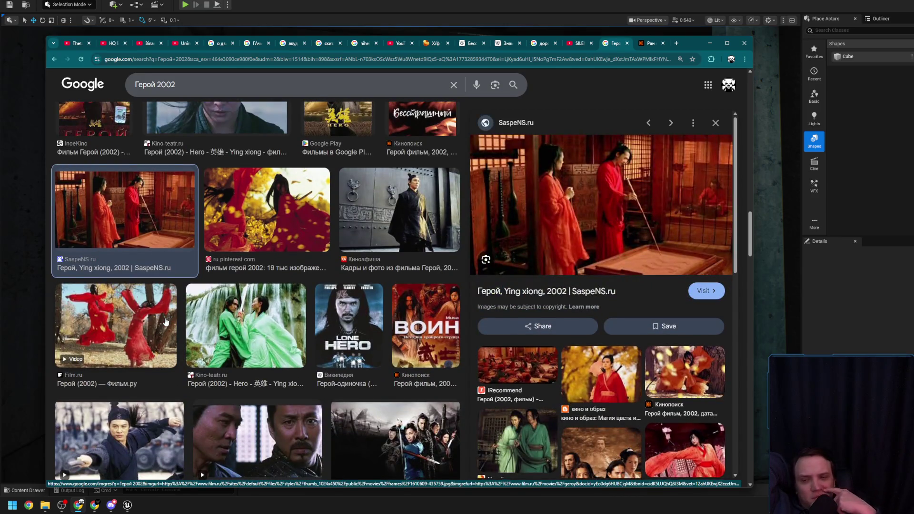
pyautogui.click(150, 327)
pyautogui.scroll(-3, 321, 296)
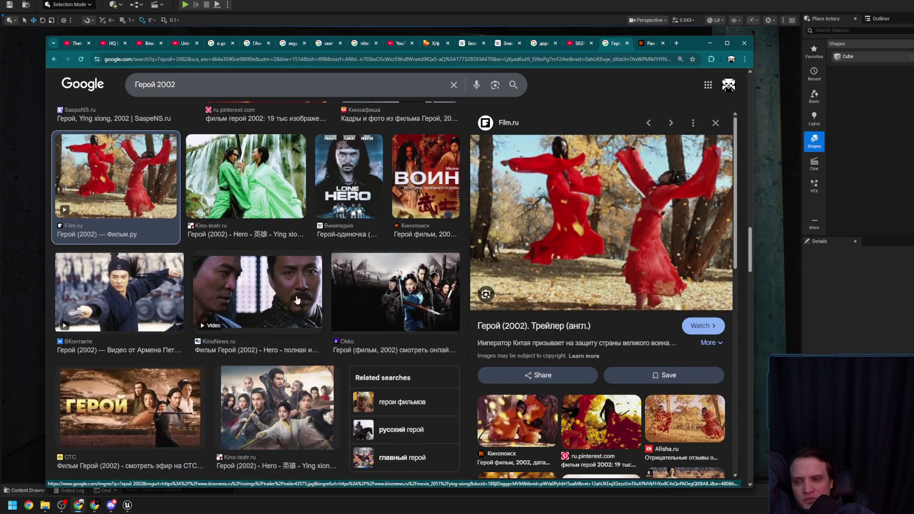
pyautogui.click(279, 301)
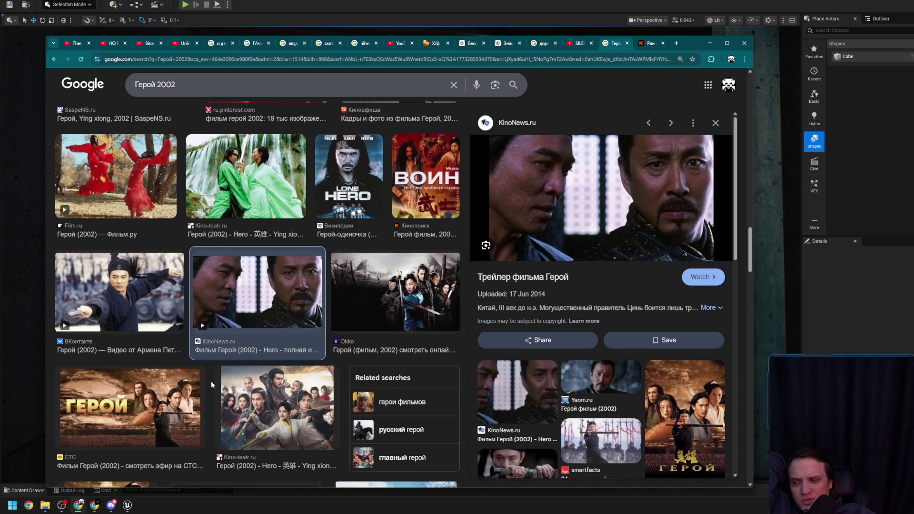
pyautogui.click(266, 383)
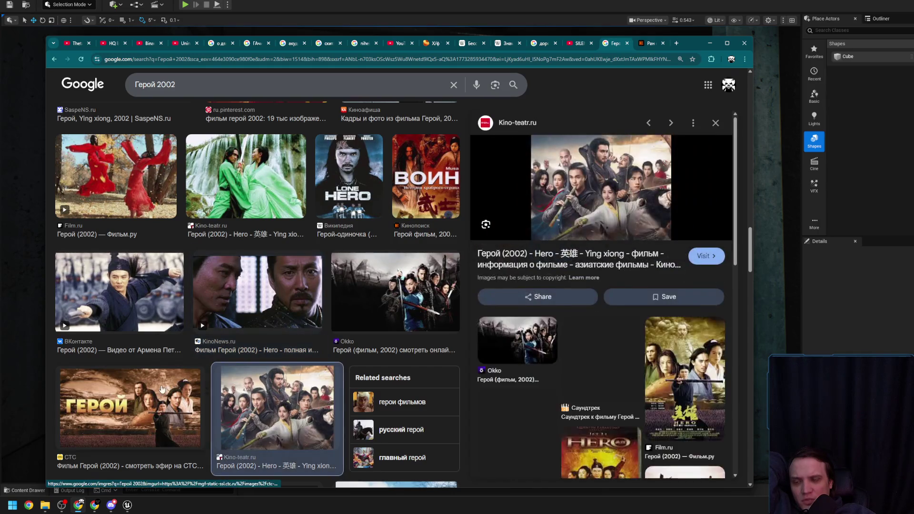
pyautogui.click(162, 389)
pyautogui.scroll(-3, 282, 379)
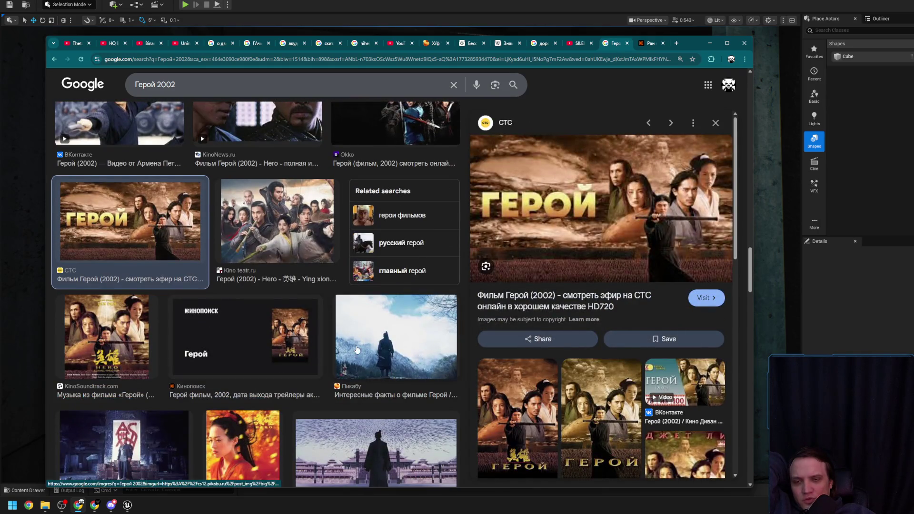
pyautogui.click(354, 351)
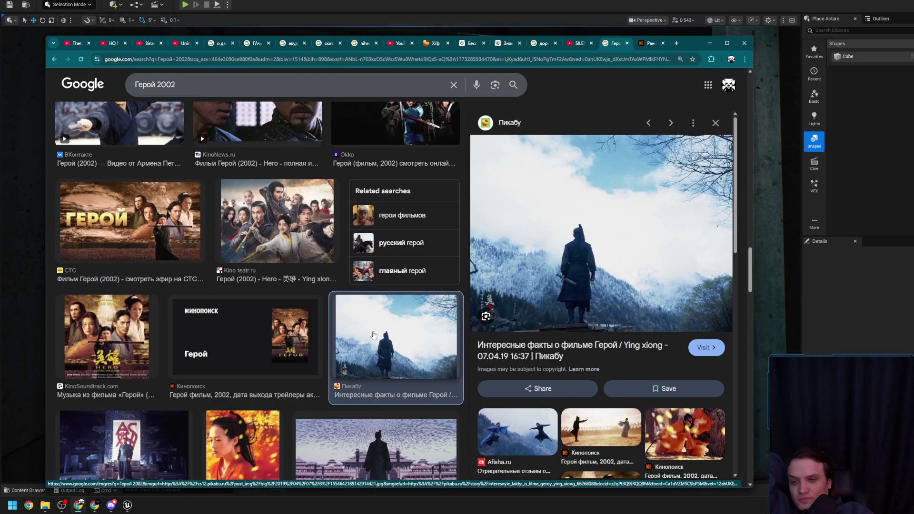
# Step: Scroll back to the top and toggle from All results back to Images for Герой 2002
pyautogui.scroll(-10, 374, 335)
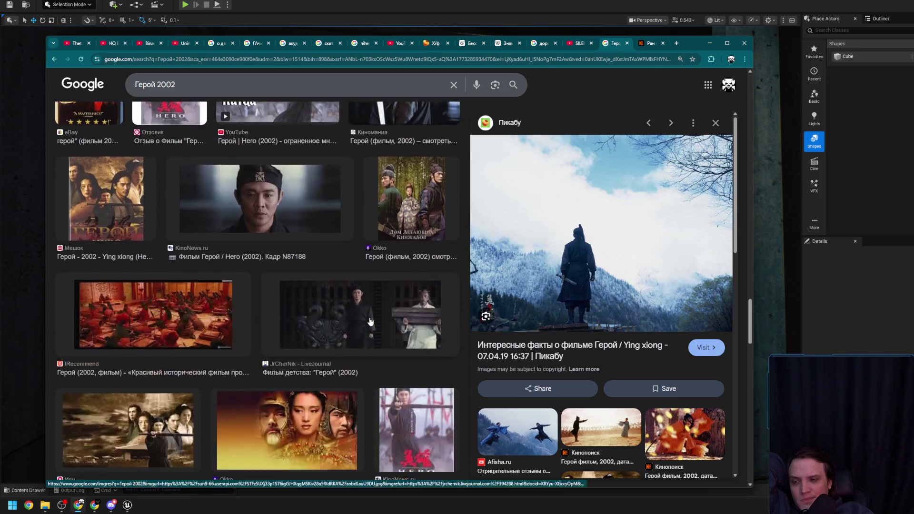
pyautogui.scroll(5, 371, 321)
pyautogui.scroll(10, 369, 320)
pyautogui.scroll(10, 367, 320)
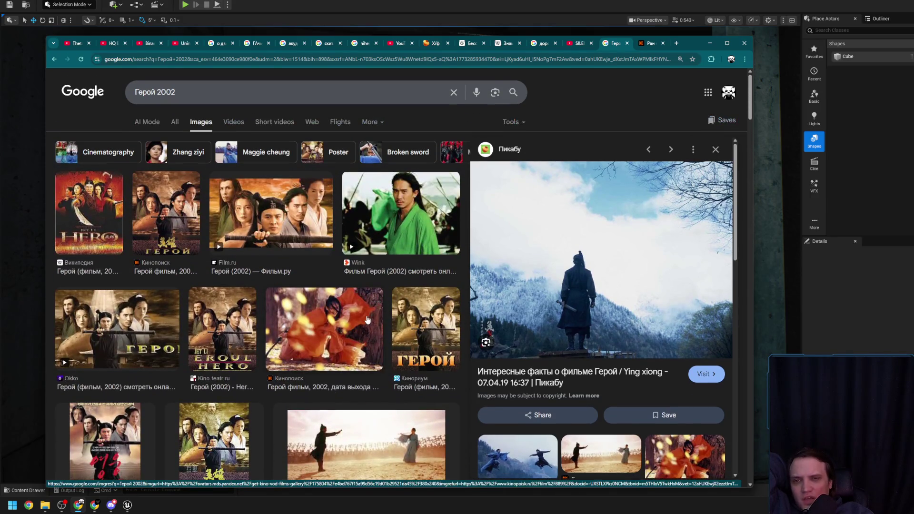
pyautogui.click(175, 122)
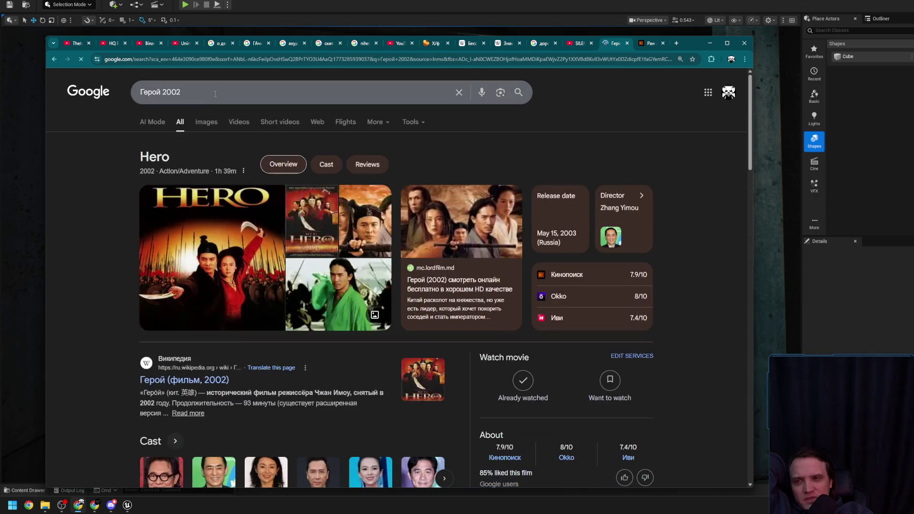
pyautogui.click(207, 122)
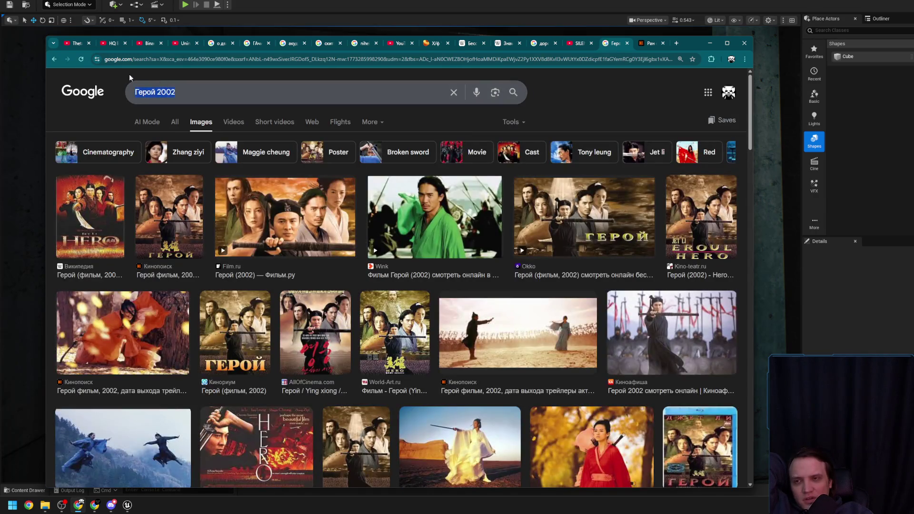
pyautogui.write('гм')
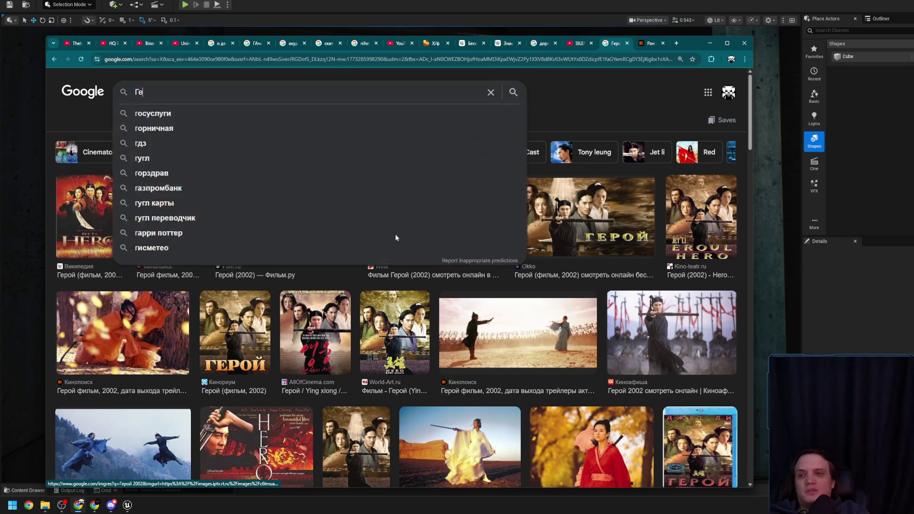
# Step: Search images for 'Мемуары гейши' and preview the Lenta.RU Memoirs of a Geisha still
pyautogui.press('BackSpace')
pyautogui.press('BackSpace')
pyautogui.write('Мемуары гейши')
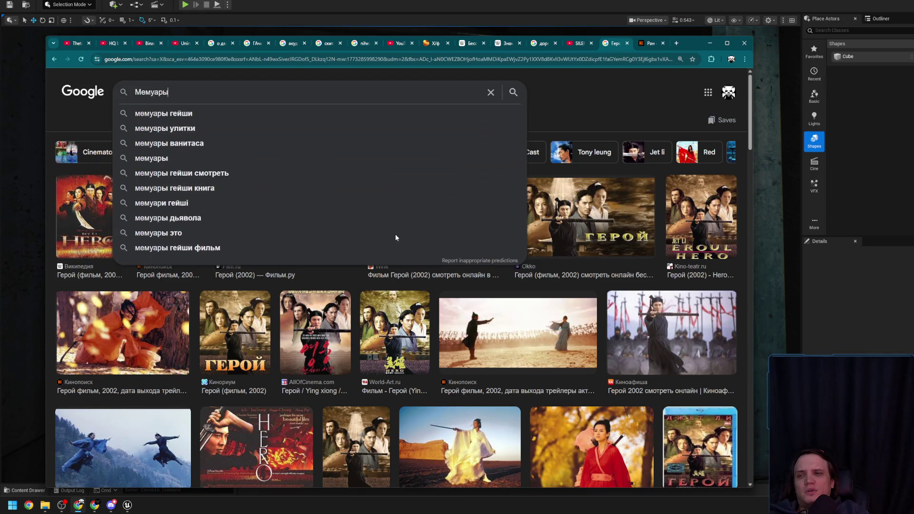
pyautogui.press('Return')
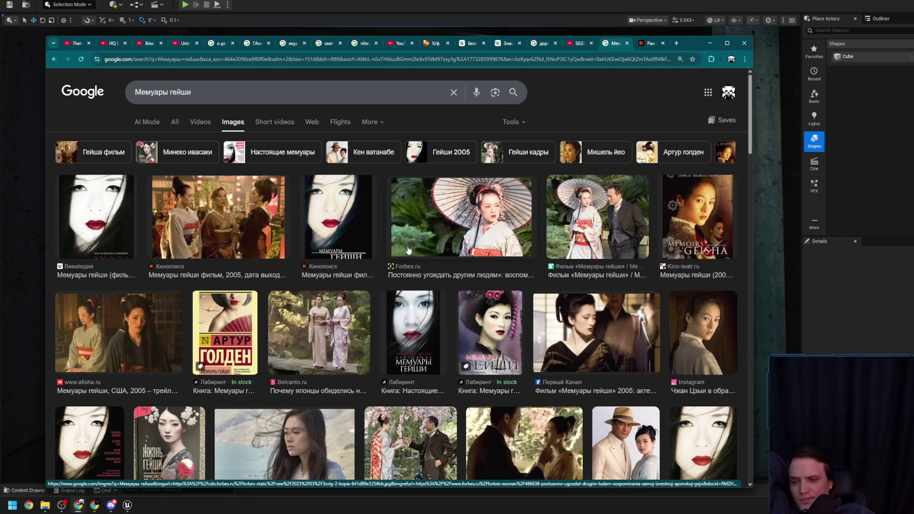
pyautogui.scroll(-5, 408, 250)
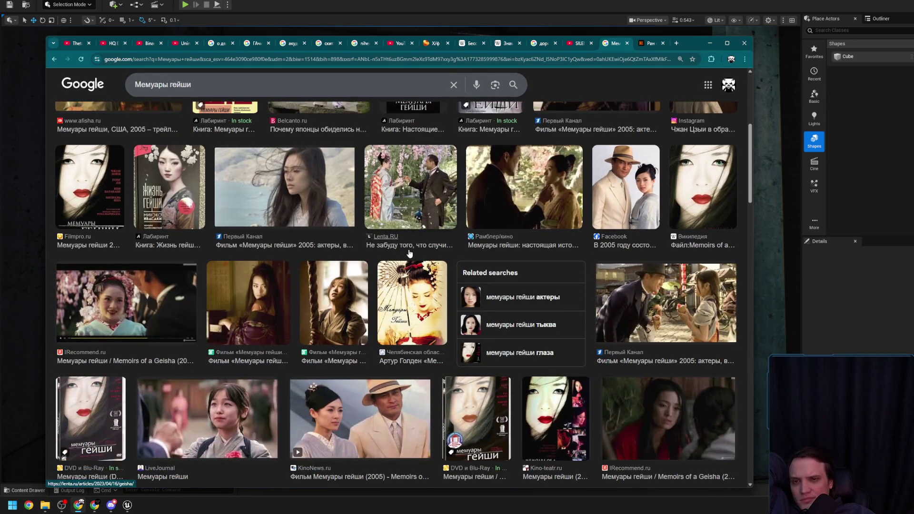
pyautogui.click(409, 254)
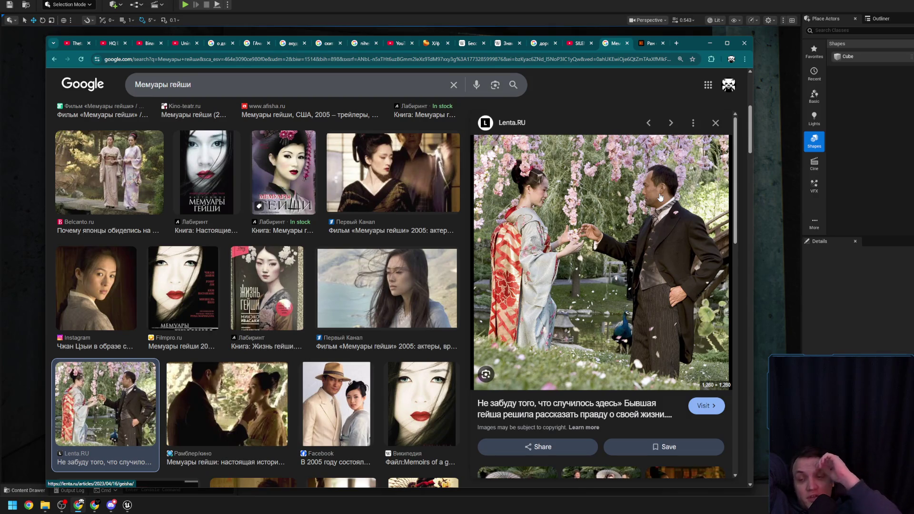
# Step: Search 'Кен ВАтанабе', view his All results, and open Tokyo Vice from his films in a new tab
pyautogui.hotkey('ctrl', 'a')
pyautogui.write('К')
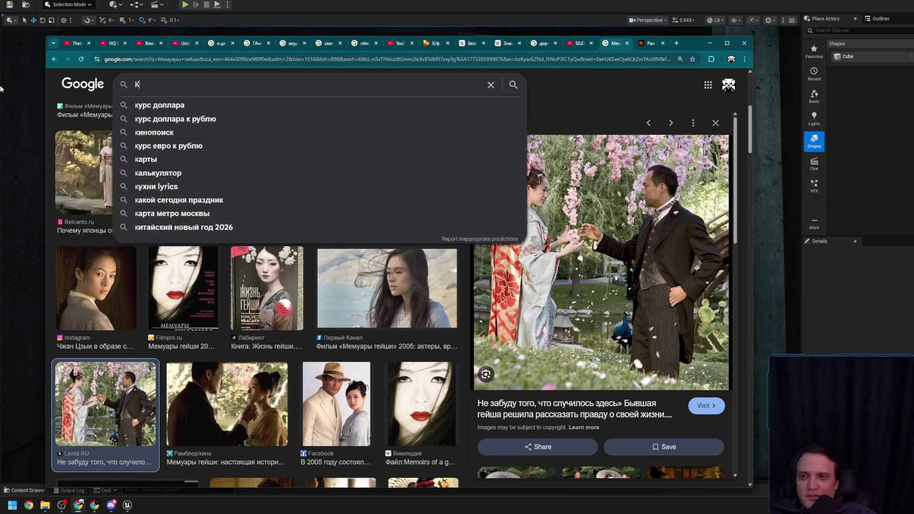
pyautogui.write('ен ВАтанабе')
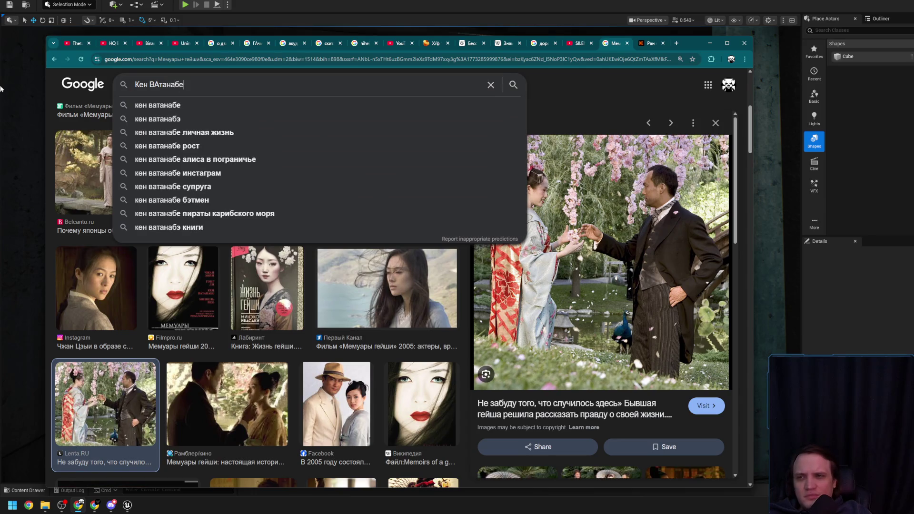
pyautogui.press('Return')
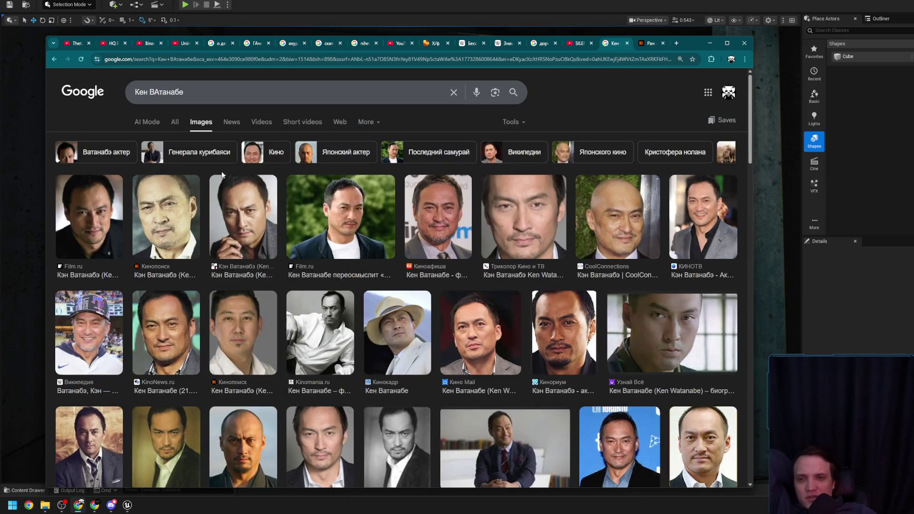
pyautogui.click(178, 127)
pyautogui.scroll(-3, 138, 241)
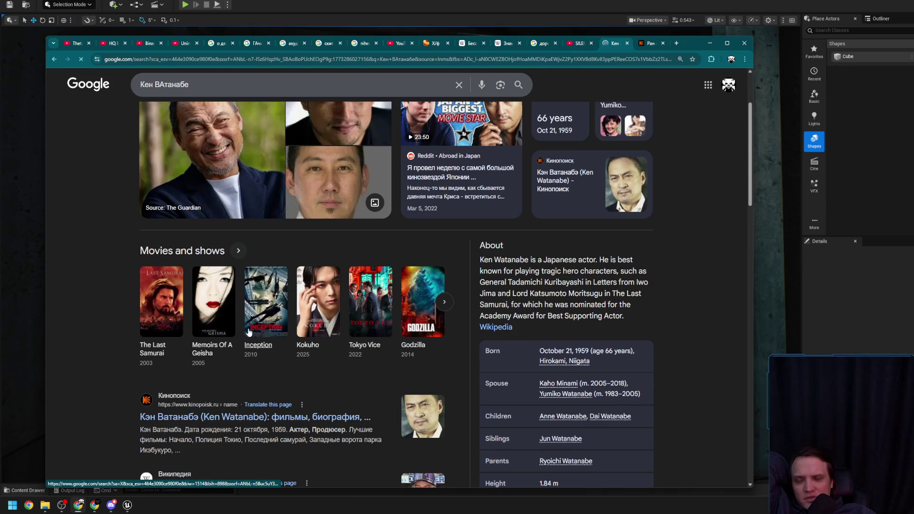
pyautogui.middleClick(370, 301)
pyautogui.click(655, 44)
# Step: Close the extra tab and preview Tokyo Vice images from Rotten Tomatoes, IMDb and The Hollywood Reporter
pyautogui.middleClick(619, 48)
pyautogui.click(208, 123)
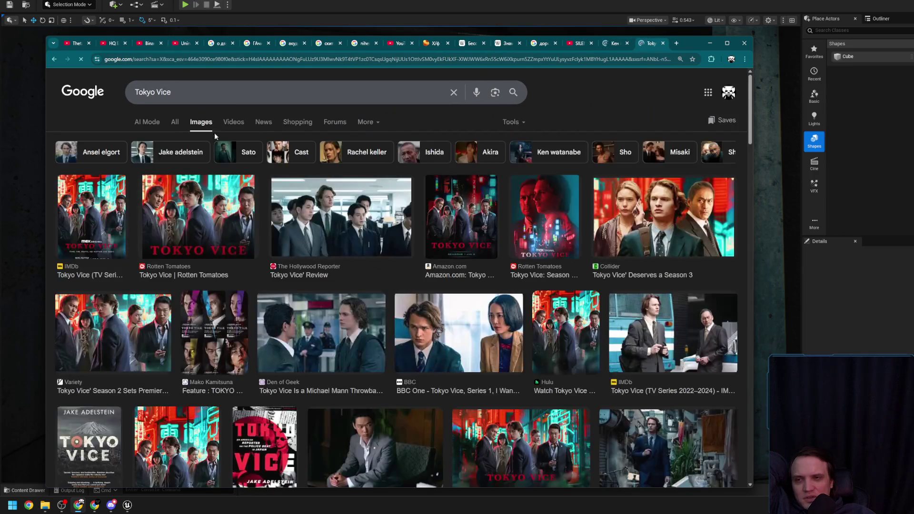
pyautogui.click(201, 208)
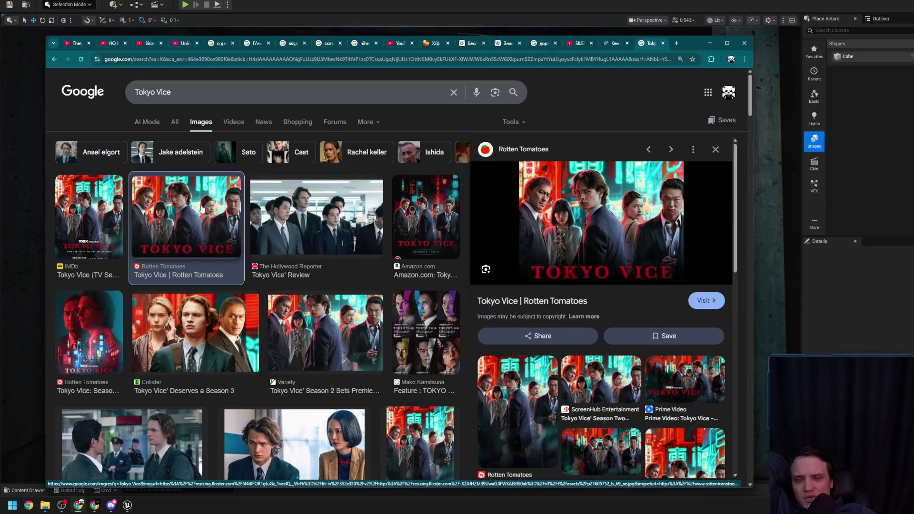
pyautogui.click(100, 220)
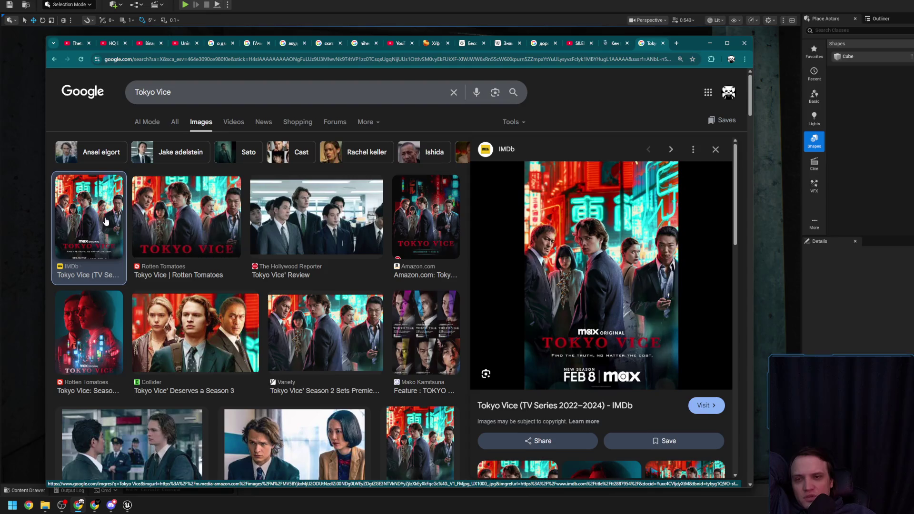
pyautogui.click(288, 222)
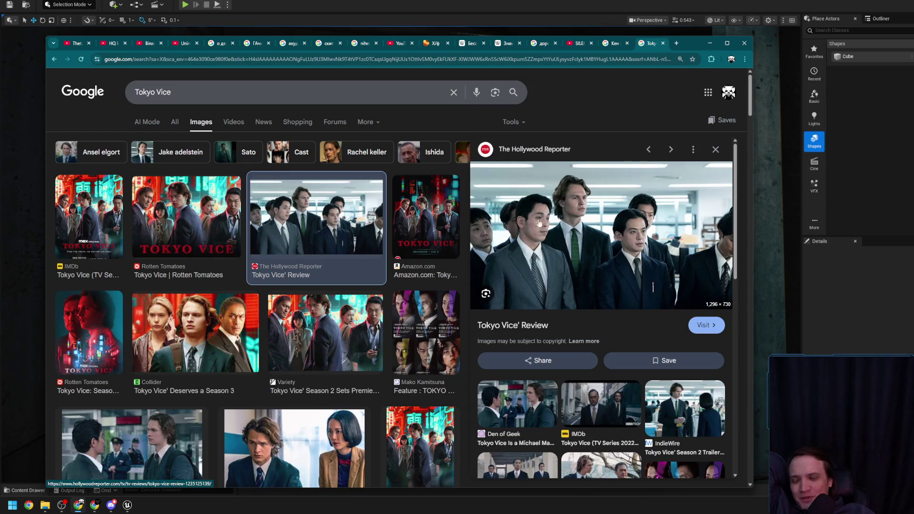
# Step: Look through the general Tokyo Vice results, briefly revisiting Images before returning to All
pyautogui.click(201, 123)
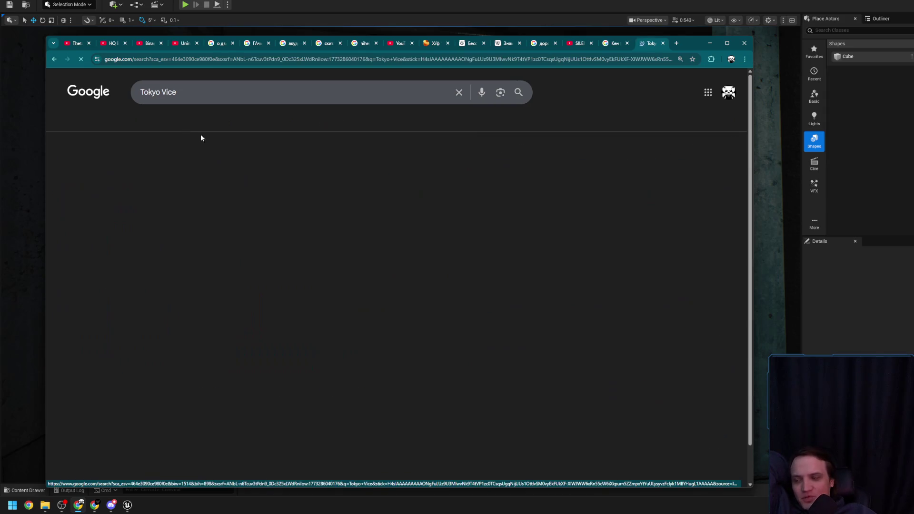
pyautogui.scroll(-2, 70, 246)
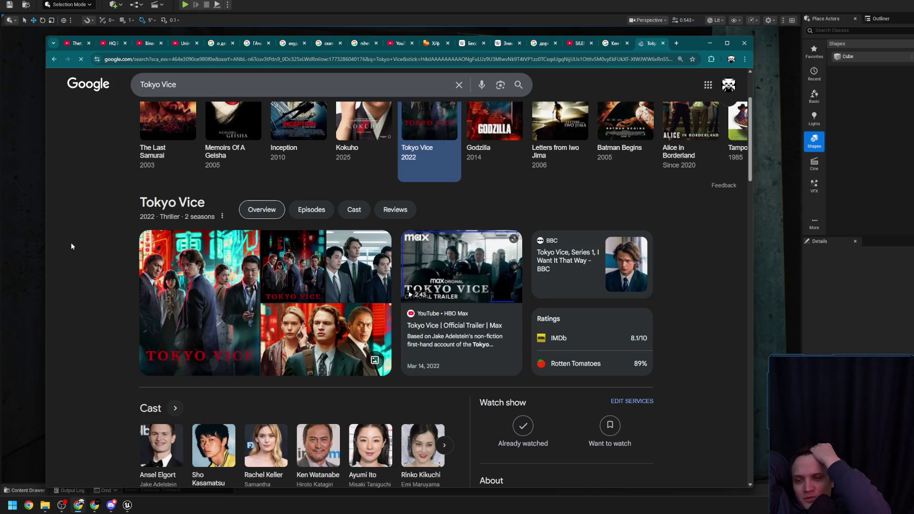
pyautogui.scroll(-3, 70, 243)
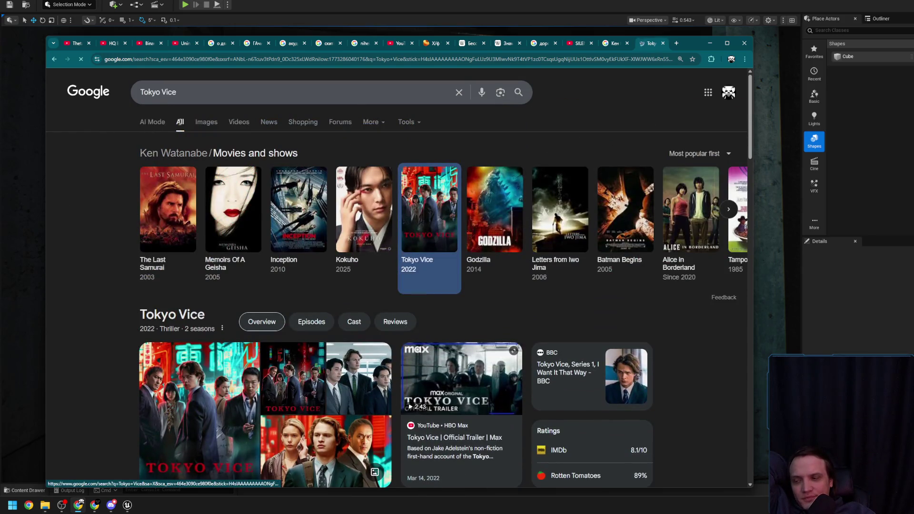
pyautogui.click(203, 125)
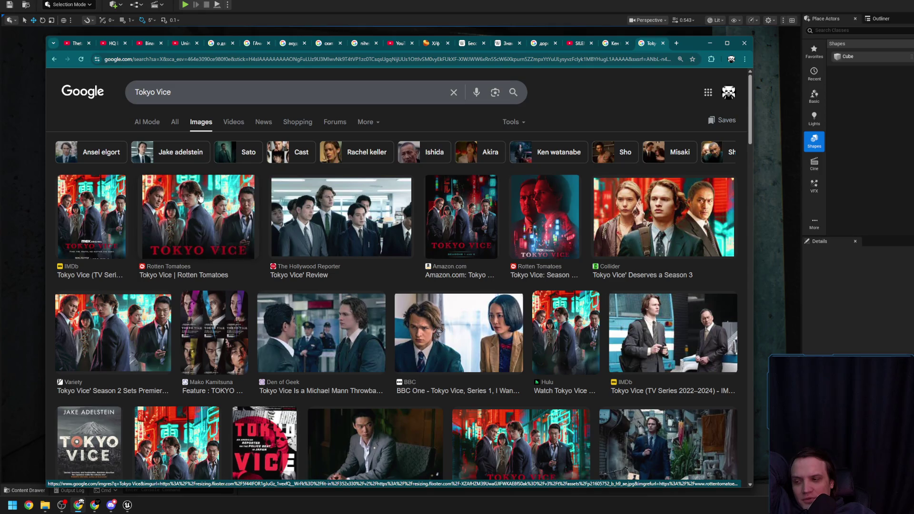
pyautogui.click(175, 122)
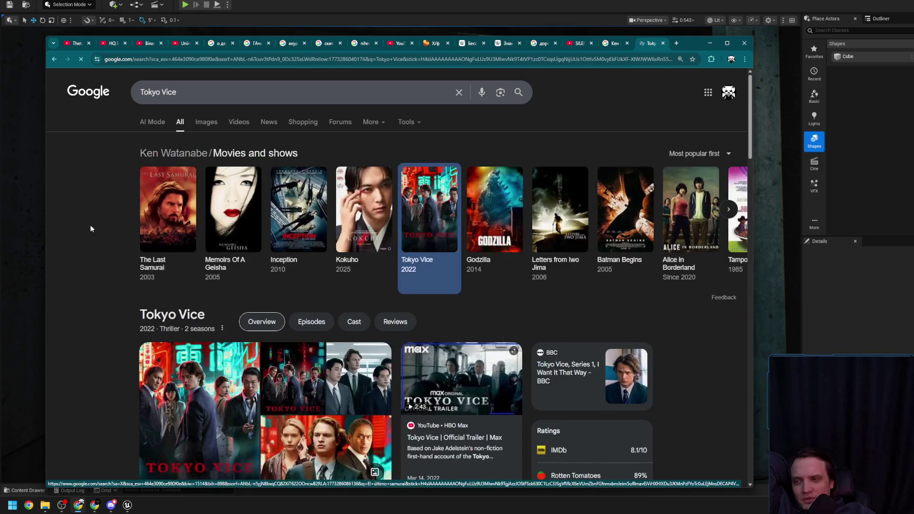
# Step: Open The Last Samurai results and scroll through its panel
pyautogui.click(150, 222)
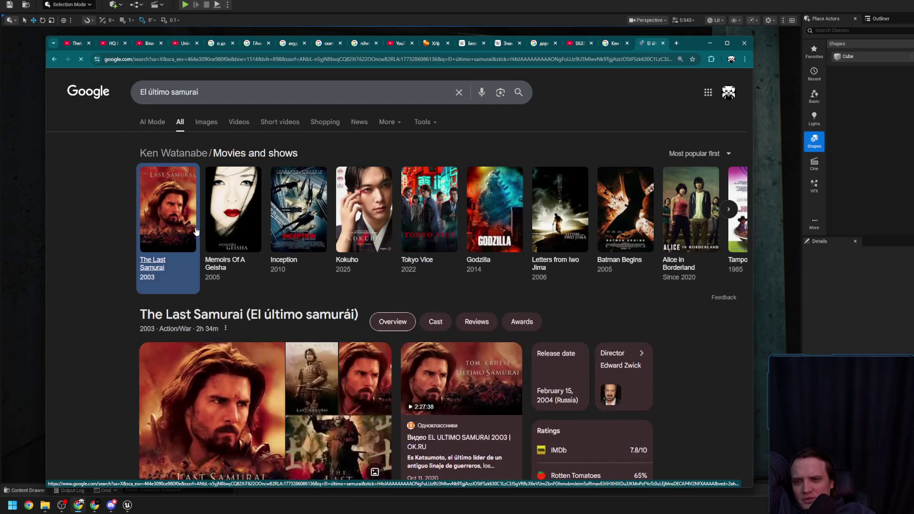
pyautogui.scroll(-2, 97, 247)
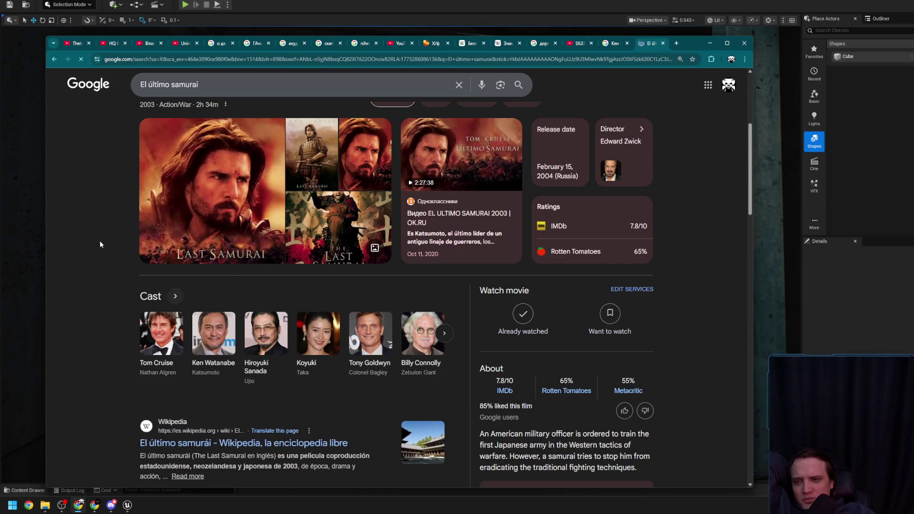
pyautogui.scroll(-3, 88, 213)
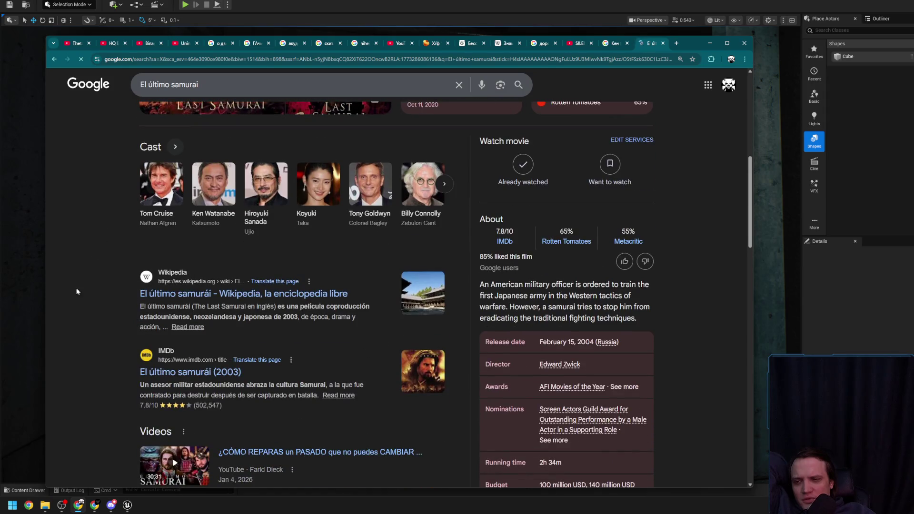
pyautogui.scroll(-3, 78, 293)
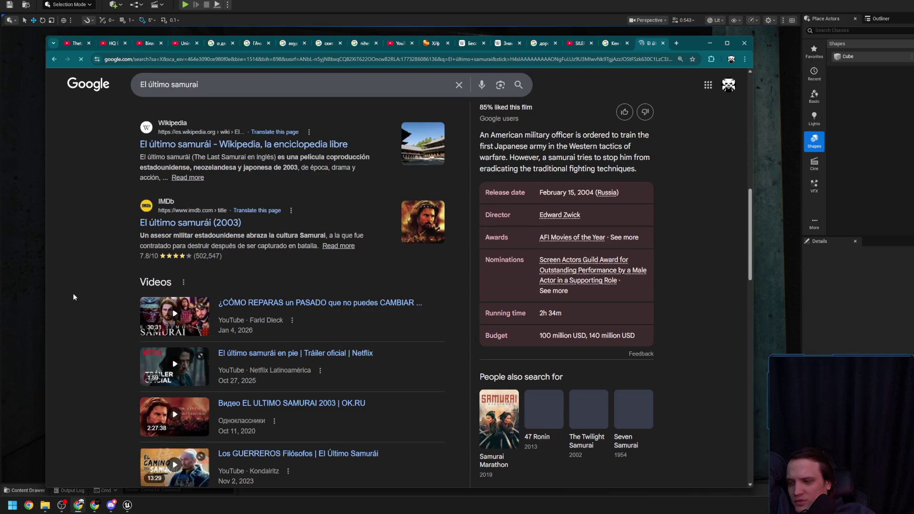
pyautogui.scroll(10, 84, 301)
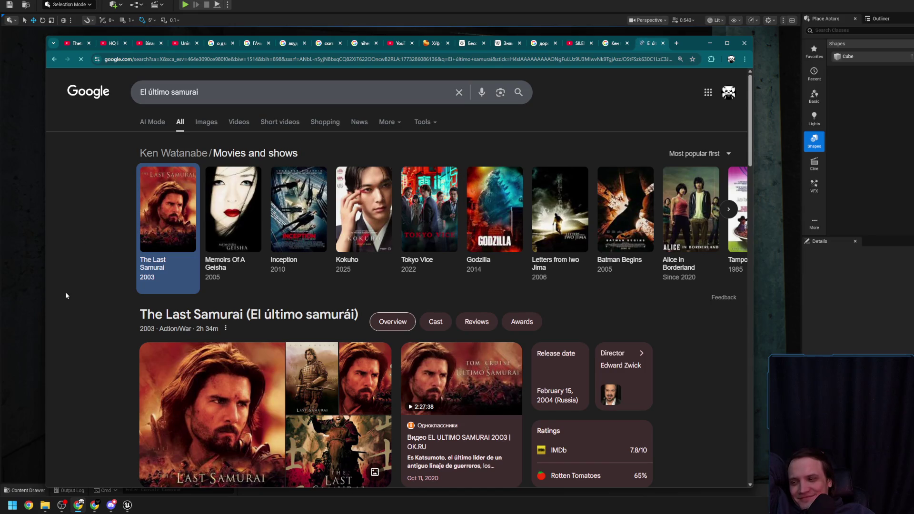
pyautogui.scroll(-3, 64, 293)
pyautogui.scroll(3, 64, 292)
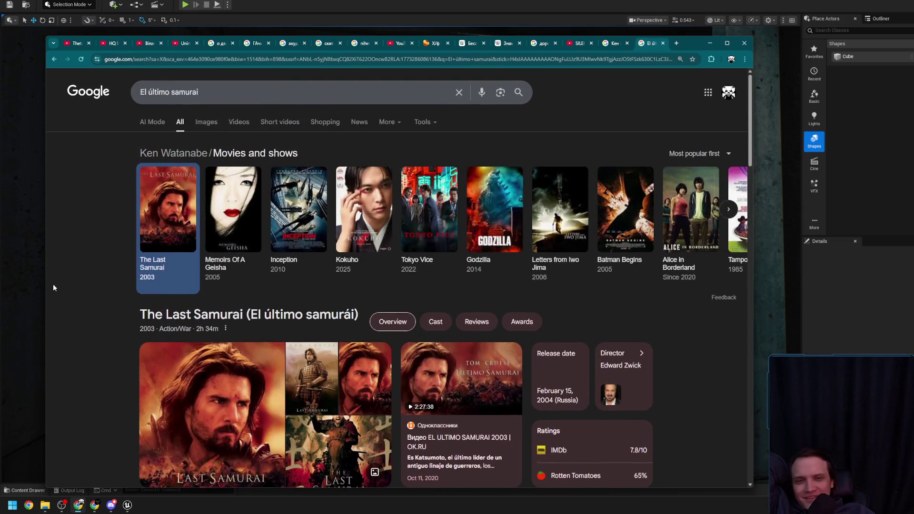
# Step: Go back to the Tokyo Vice images and preview The Hollywood Reporter review still
pyautogui.click(53, 60)
pyautogui.click(53, 62)
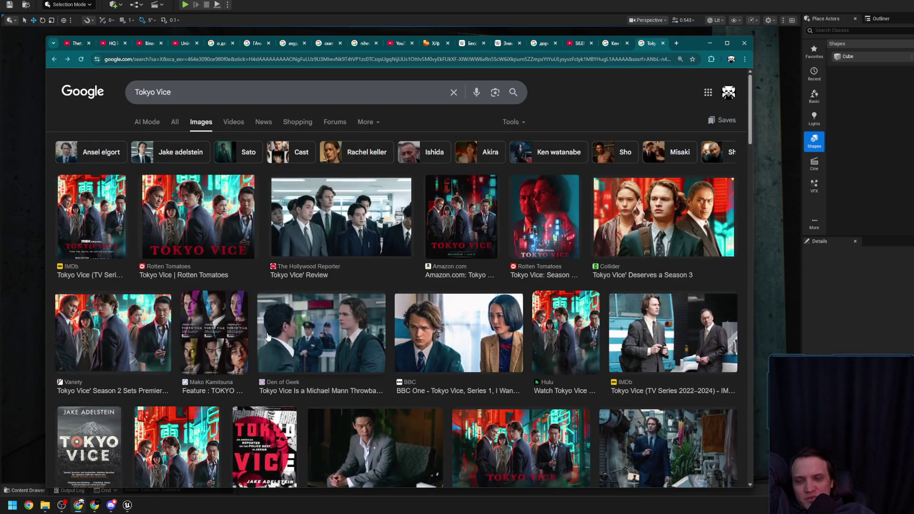
pyautogui.click(268, 337)
pyautogui.click(305, 183)
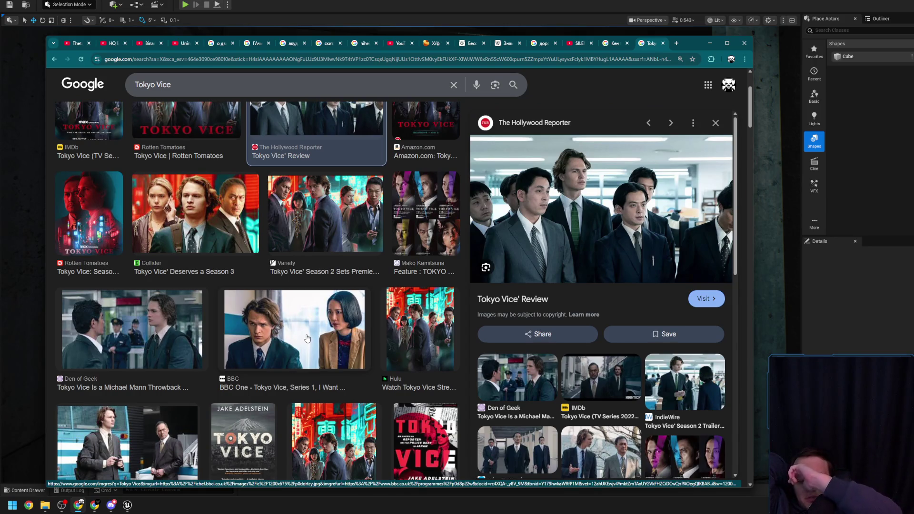
pyautogui.scroll(3, 185, 113)
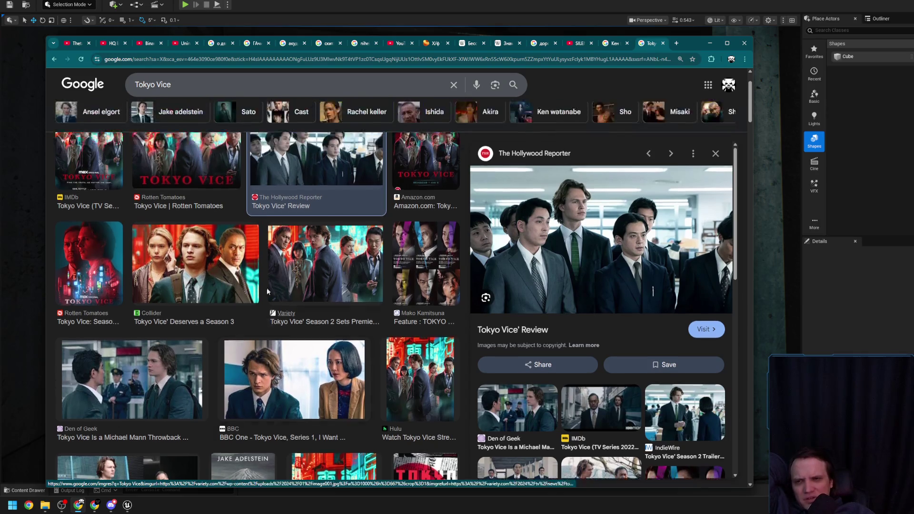
pyautogui.tripleClick(181, 98)
# Step: Search images for '47 ronin', glance at its overview results, and return to Images
pyautogui.write('476')
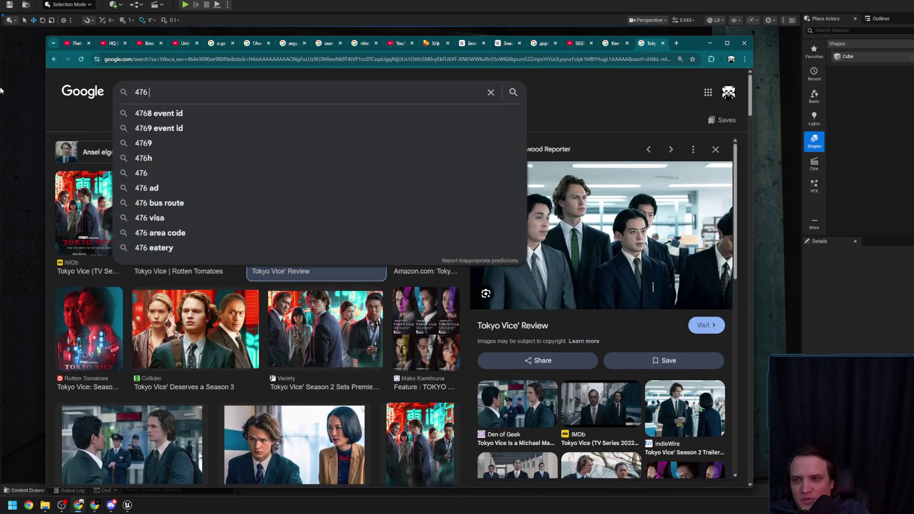
pyautogui.write(' к')
pyautogui.press('BackSpace')
pyautogui.write('ronin')
pyautogui.press('Return')
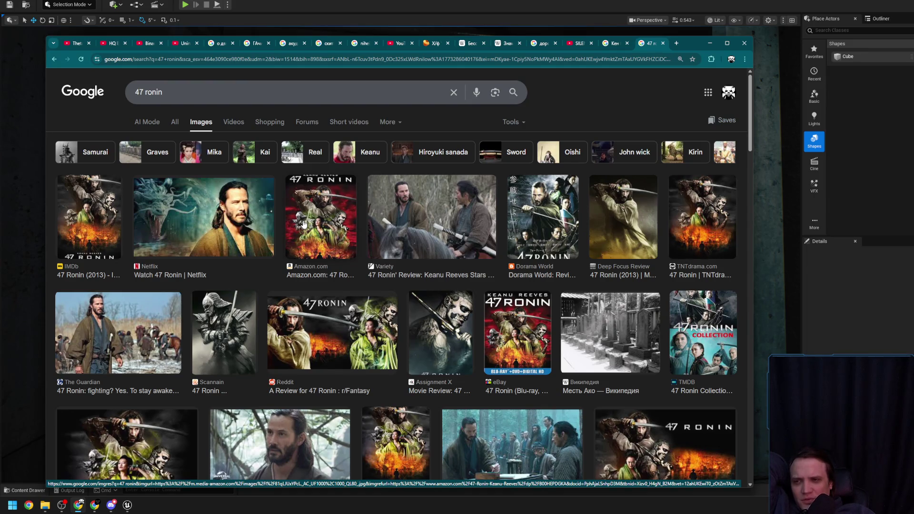
pyautogui.click(175, 122)
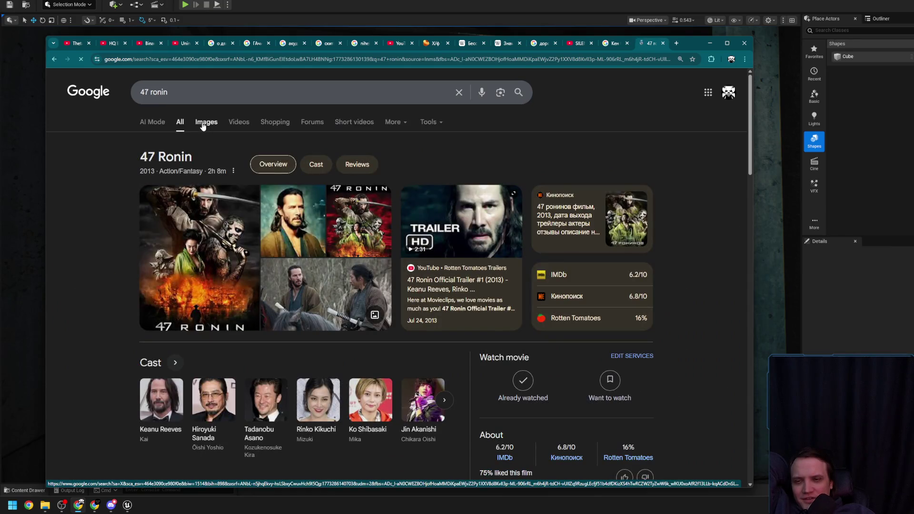
pyautogui.click(202, 124)
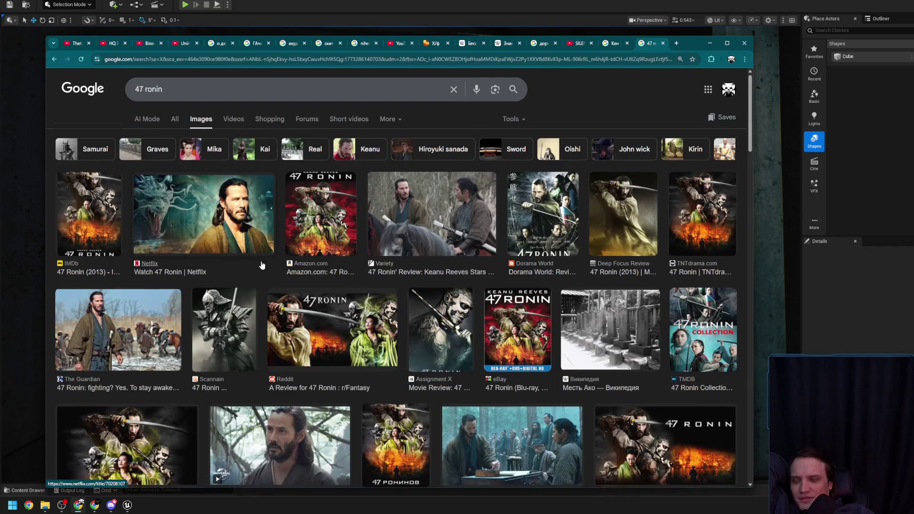
# Step: Scroll the 47 Ronin images, then go back four pages to the Tokyo Vice image results
pyautogui.scroll(-4, 261, 265)
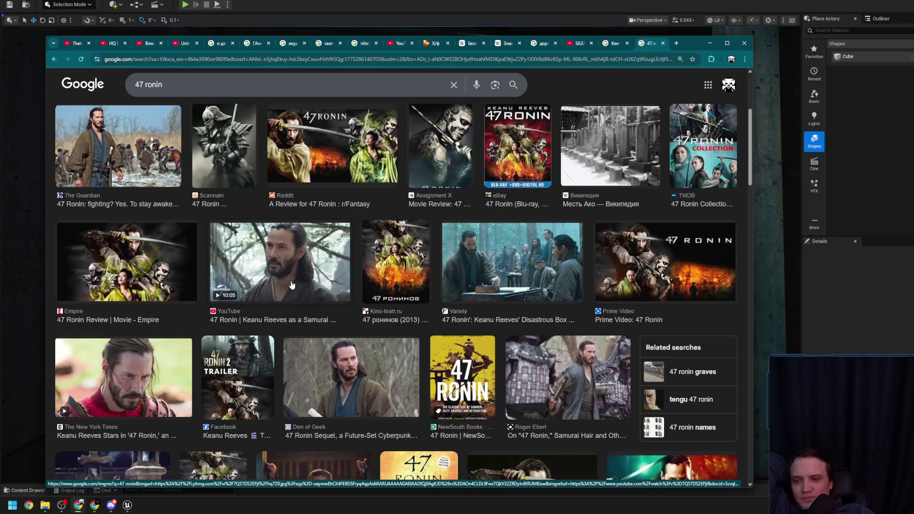
pyautogui.scroll(-3, 291, 285)
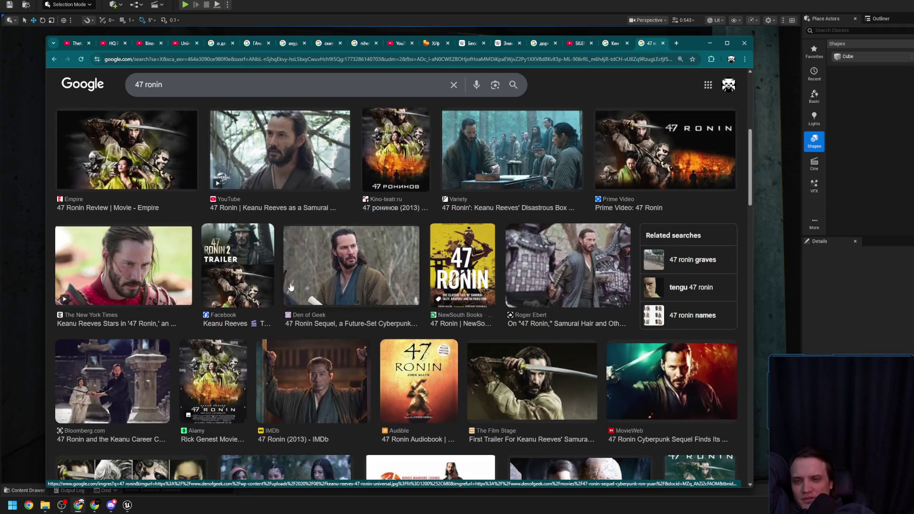
pyautogui.scroll(-3, 291, 286)
pyautogui.scroll(10, 291, 287)
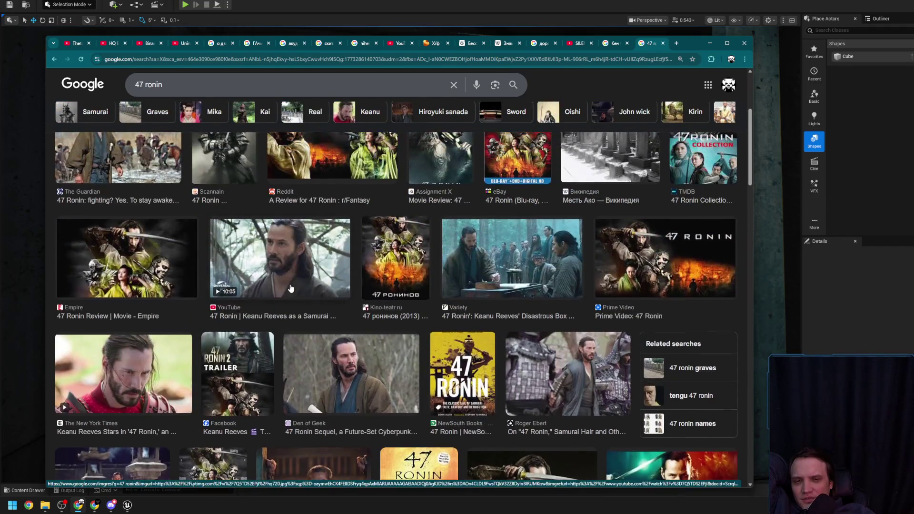
pyautogui.rightClick(289, 287)
pyautogui.rightClick(181, 153)
pyautogui.click(174, 124)
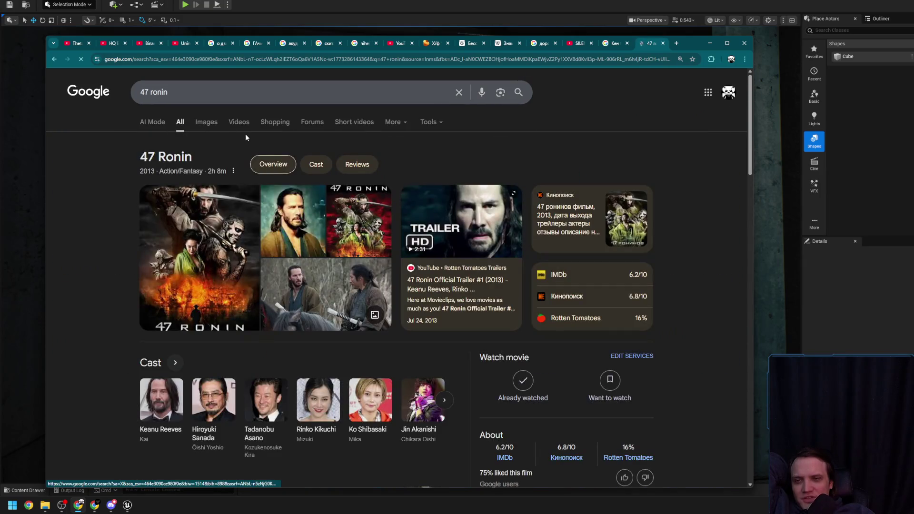
pyautogui.click(55, 60)
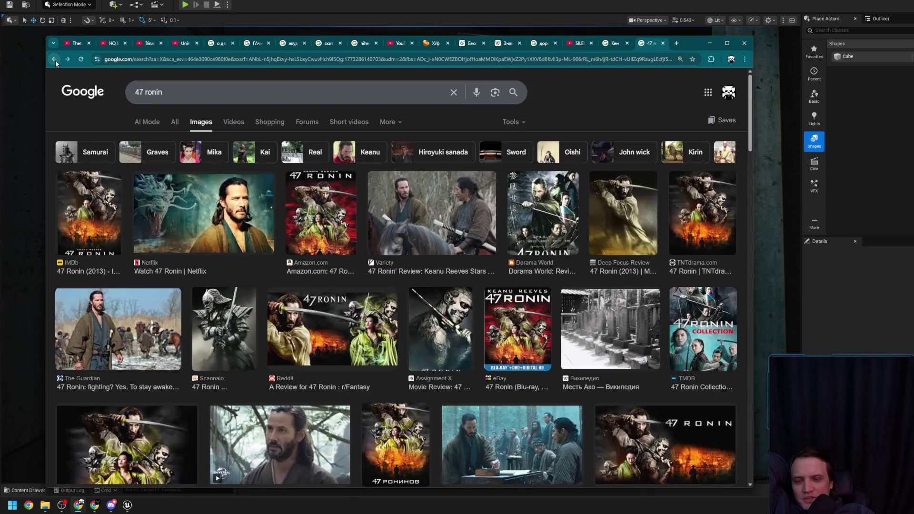
pyautogui.click(55, 60)
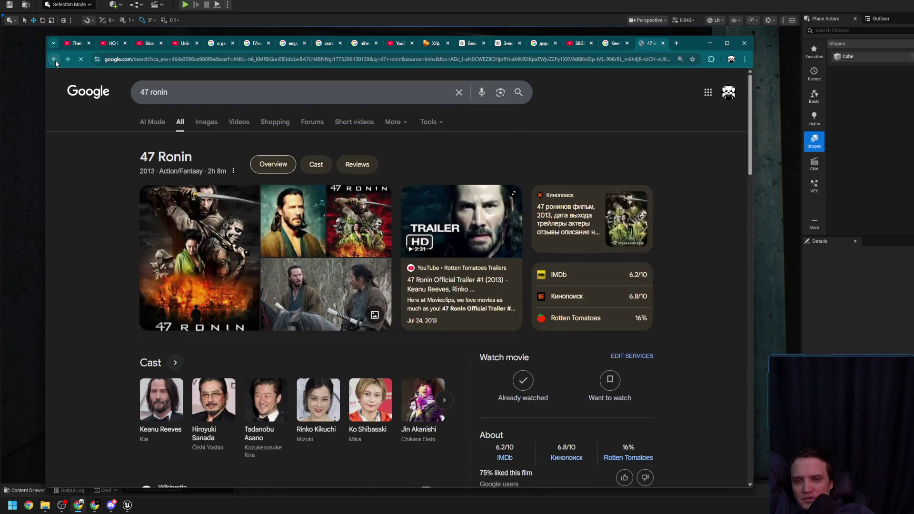
pyautogui.click(55, 60)
pyautogui.click(55, 60)
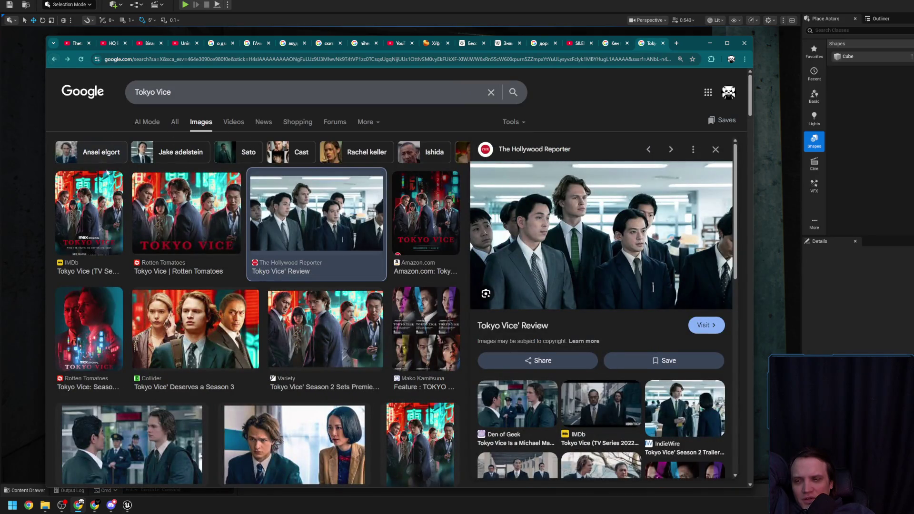
# Step: Preview Tokyo Vice images from Pressroom, the nytimes review and the Location Managers Guild
pyautogui.scroll(-8, 121, 191)
pyautogui.scroll(-2, 120, 191)
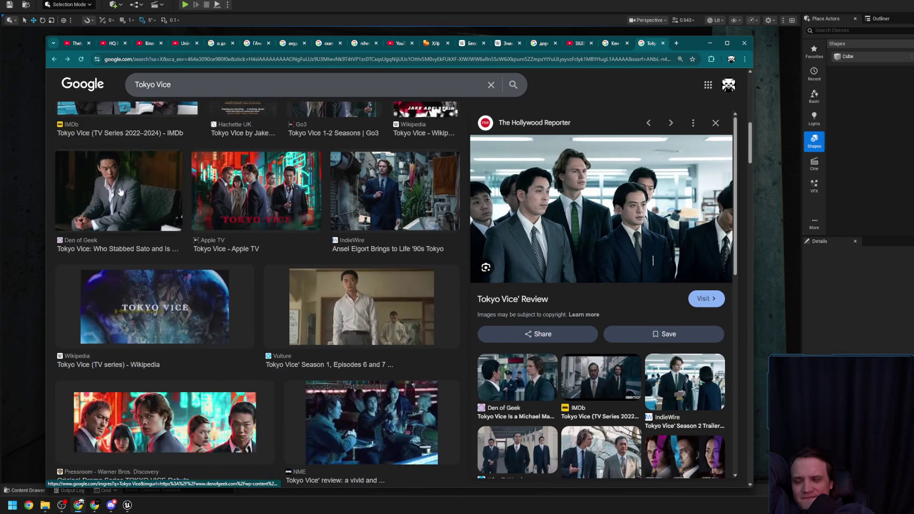
pyautogui.scroll(-3, 121, 191)
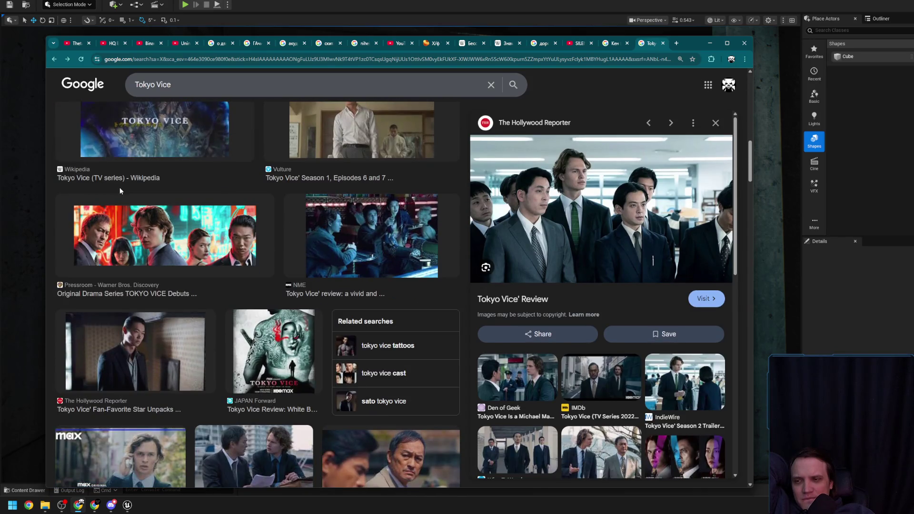
pyautogui.rightClick(131, 258)
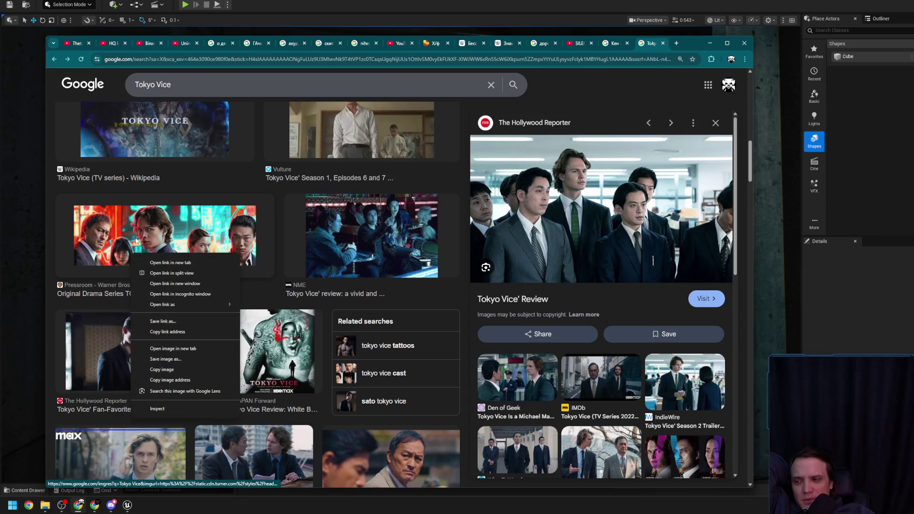
pyautogui.click(57, 242)
pyautogui.scroll(-4, 122, 243)
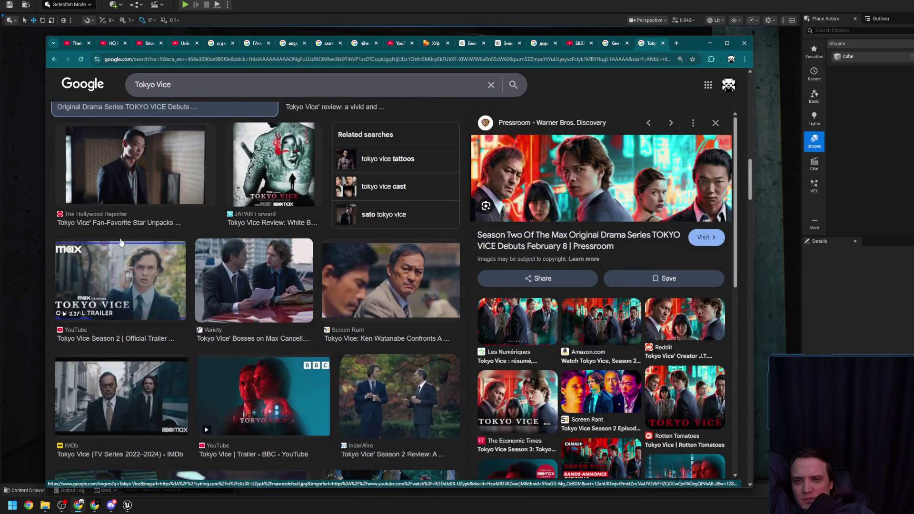
pyautogui.scroll(-3, 122, 242)
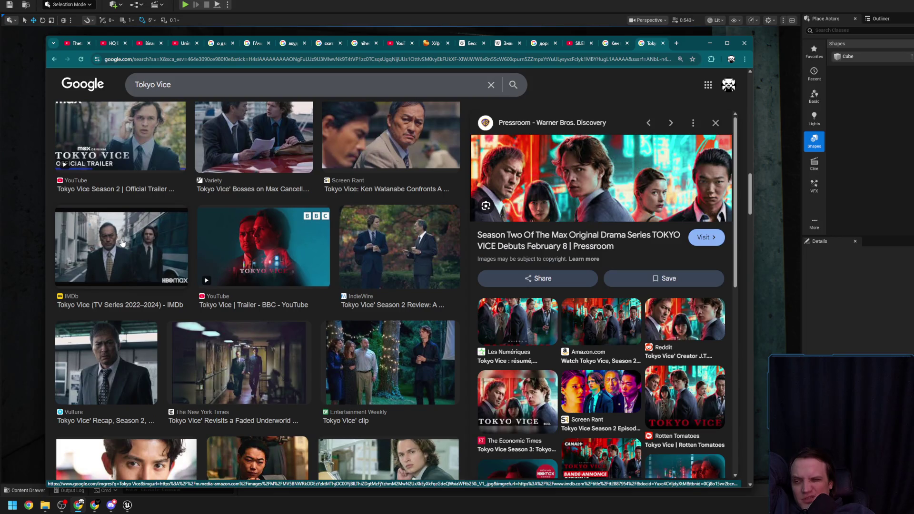
pyautogui.scroll(-3, 123, 243)
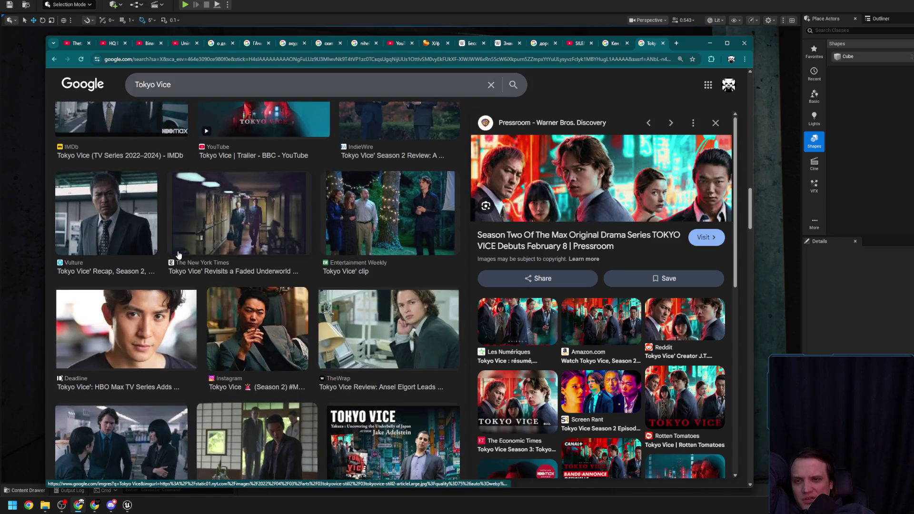
pyautogui.scroll(-6, 133, 209)
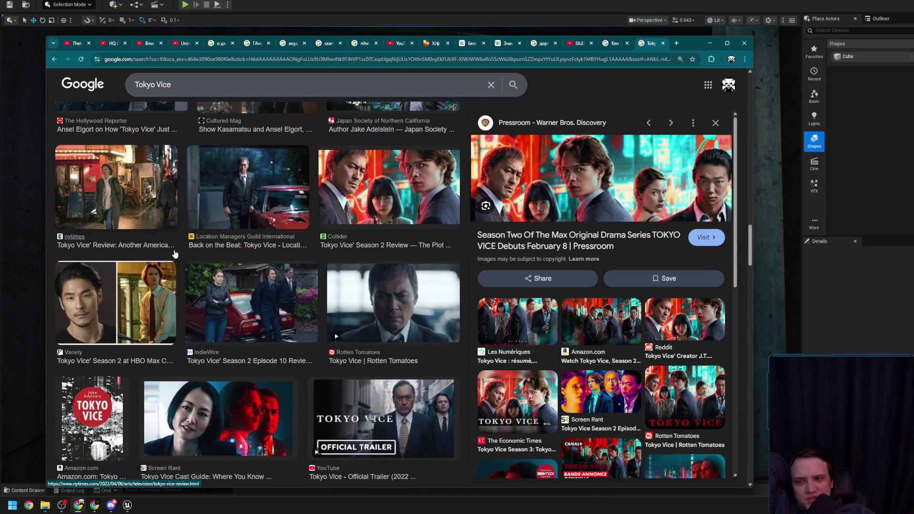
pyautogui.click(90, 171)
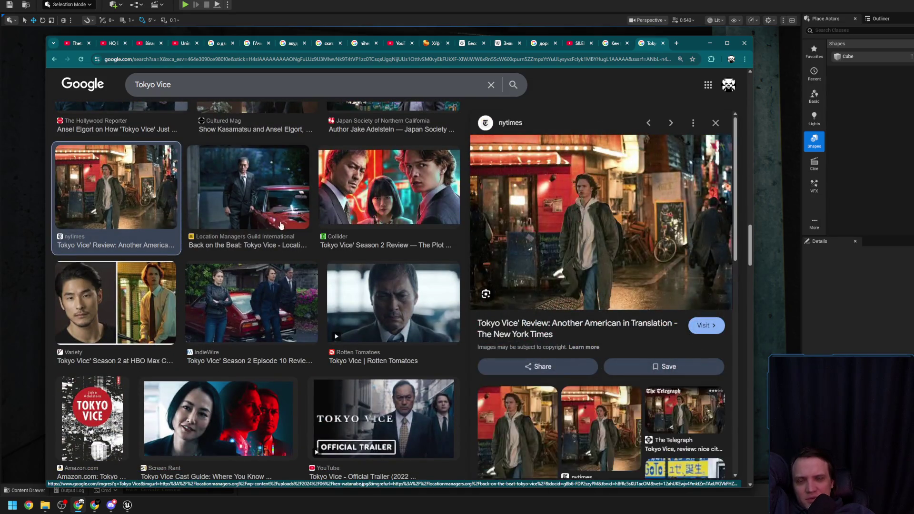
pyautogui.click(278, 191)
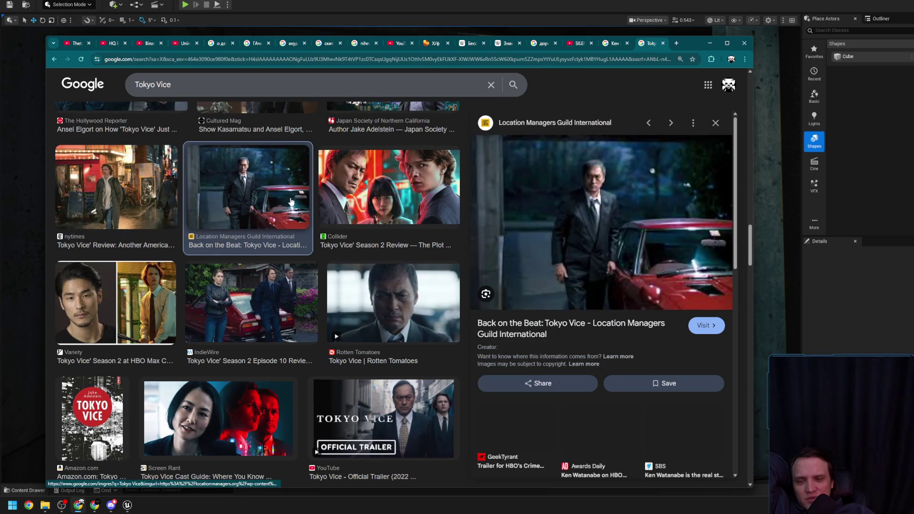
# Step: Scroll further to preview the IMDb Tokyo Vice still, then return to the main Tokyo Vice results
pyautogui.scroll(-3, 291, 201)
pyautogui.scroll(-6, 291, 200)
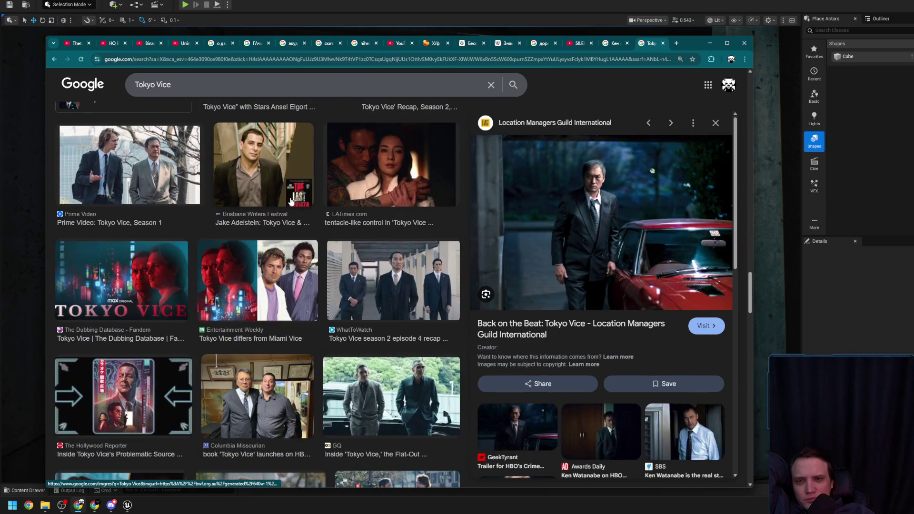
pyautogui.scroll(-5, 266, 219)
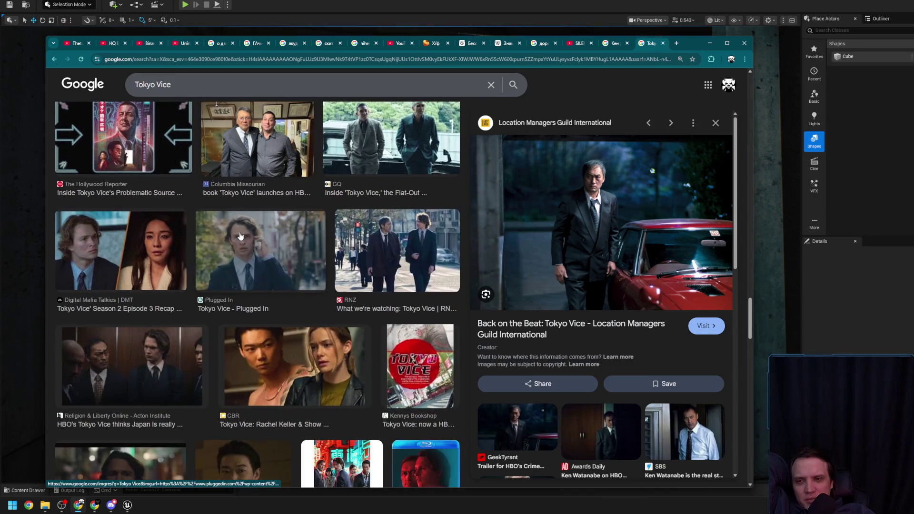
pyautogui.scroll(10, 241, 236)
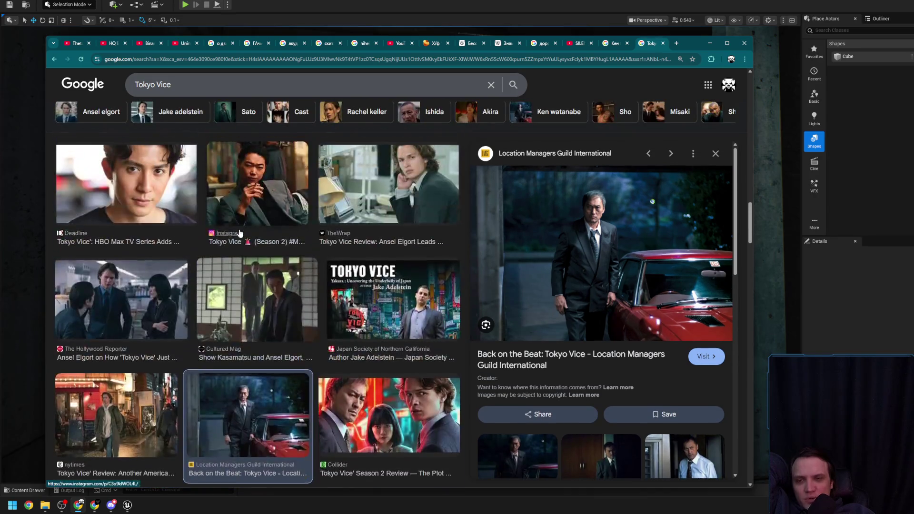
pyautogui.scroll(-5, 241, 246)
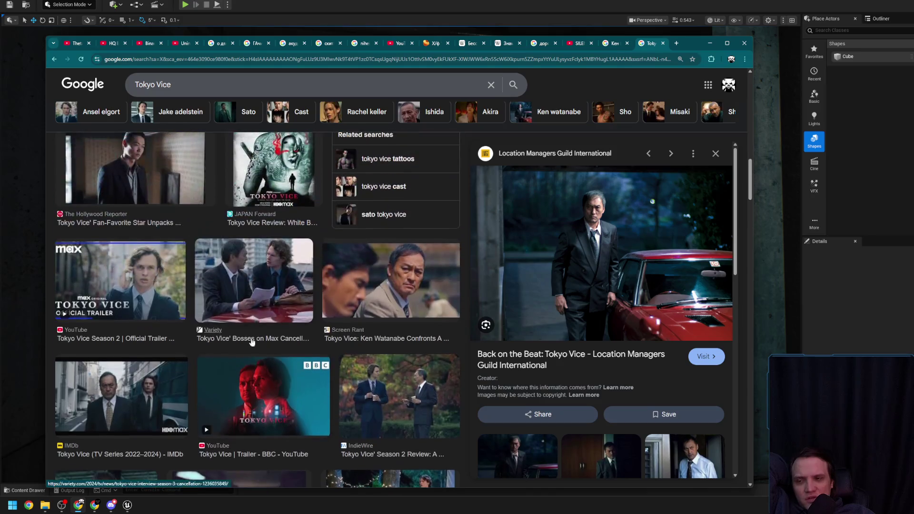
pyautogui.click(153, 410)
pyautogui.scroll(-5, 279, 319)
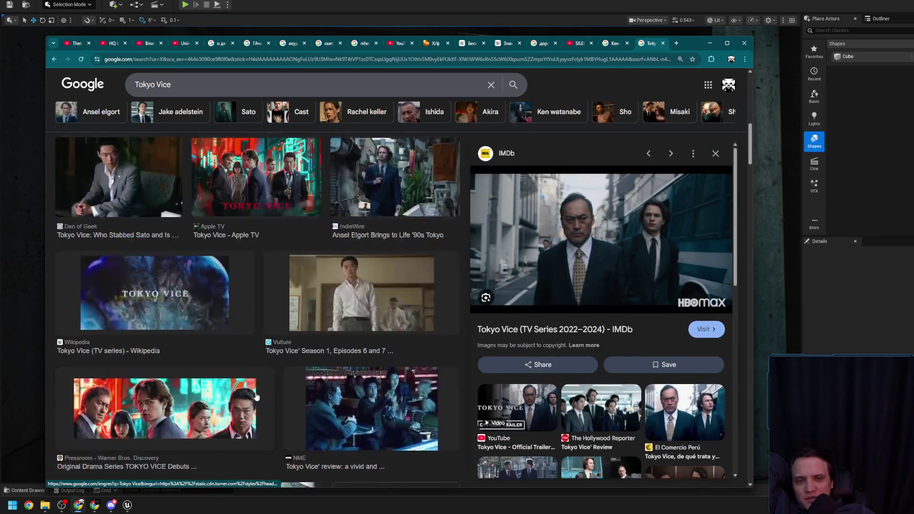
pyautogui.scroll(-5, 279, 320)
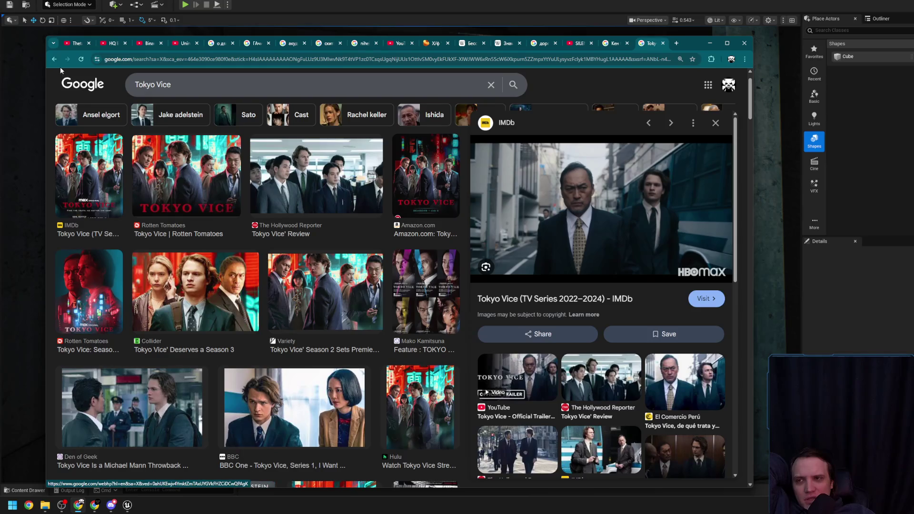
pyautogui.click(54, 58)
pyautogui.click(53, 58)
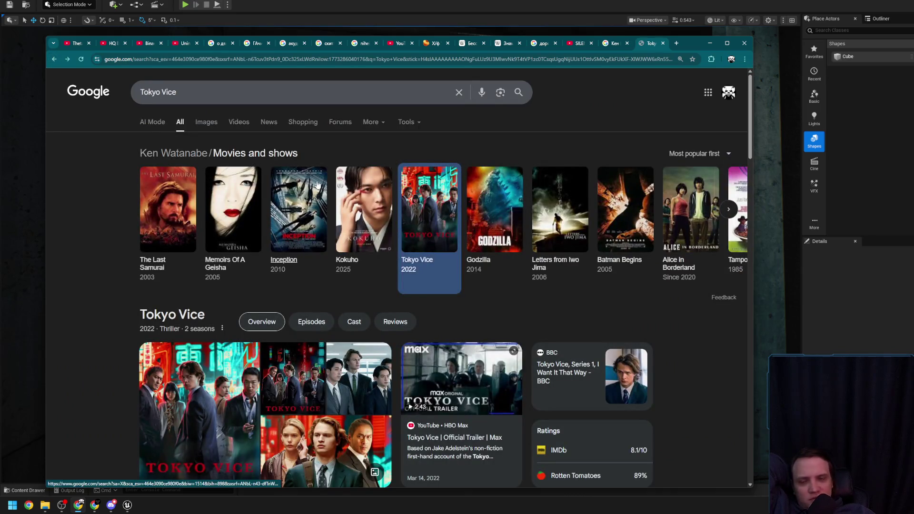
# Step: Scroll through the Tokyo Vice results and close that tab
pyautogui.scroll(-3, 452, 229)
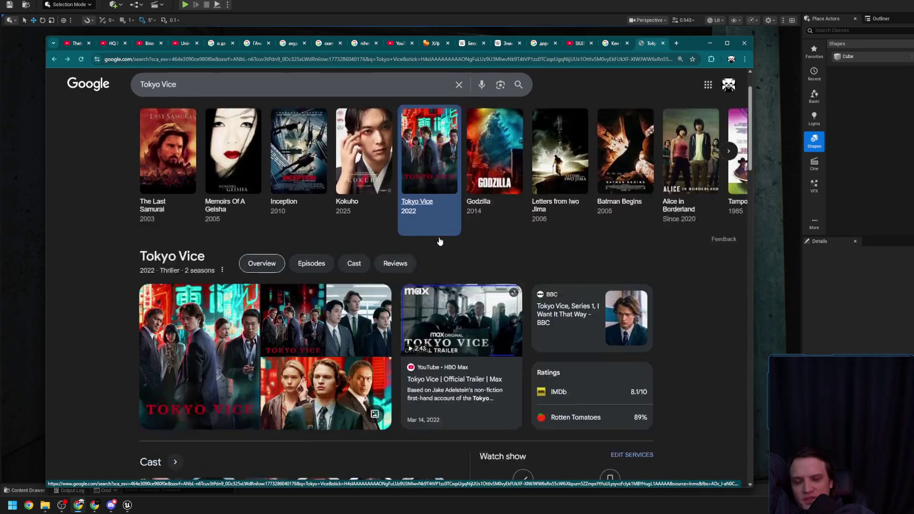
pyautogui.scroll(-2, 552, 255)
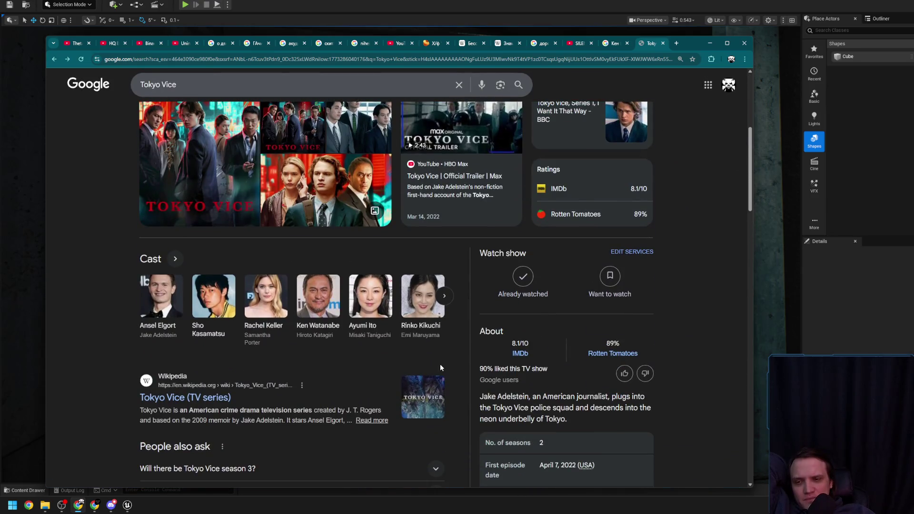
pyautogui.scroll(-2, 444, 359)
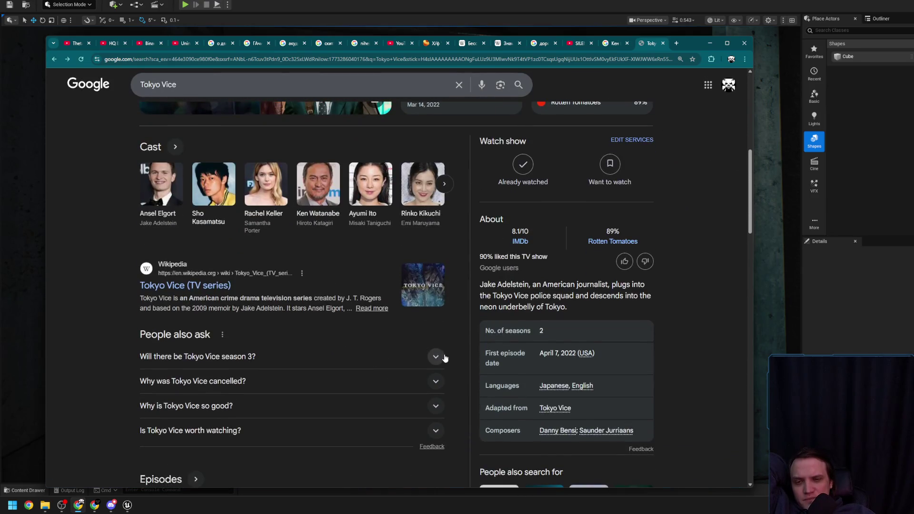
pyautogui.scroll(-2, 449, 343)
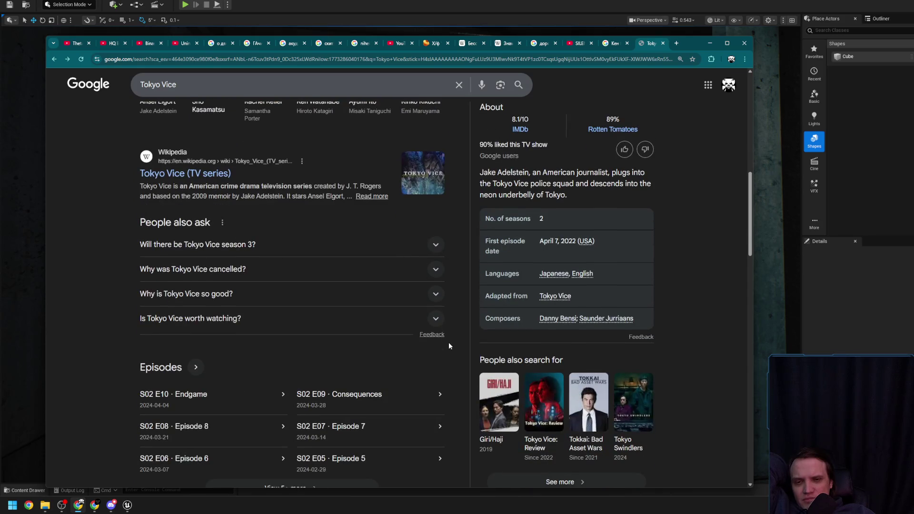
pyautogui.scroll(-2, 449, 345)
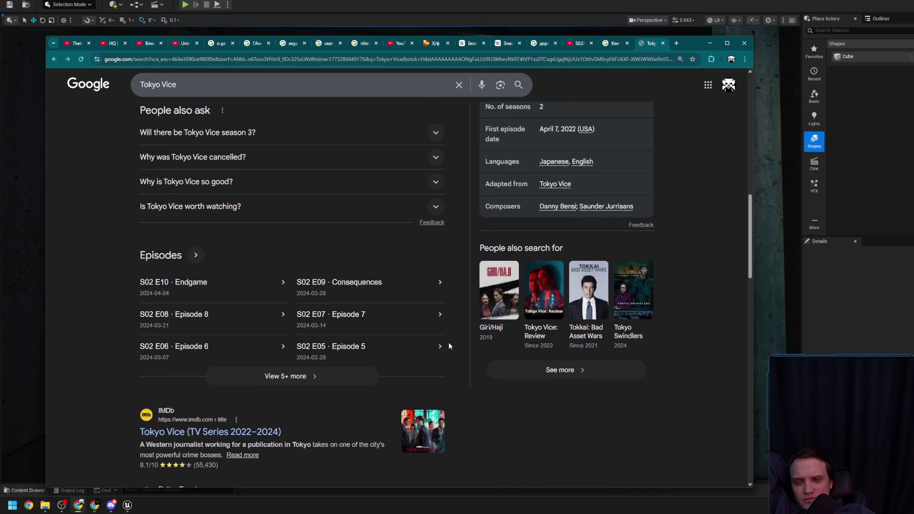
pyautogui.scroll(-3, 449, 344)
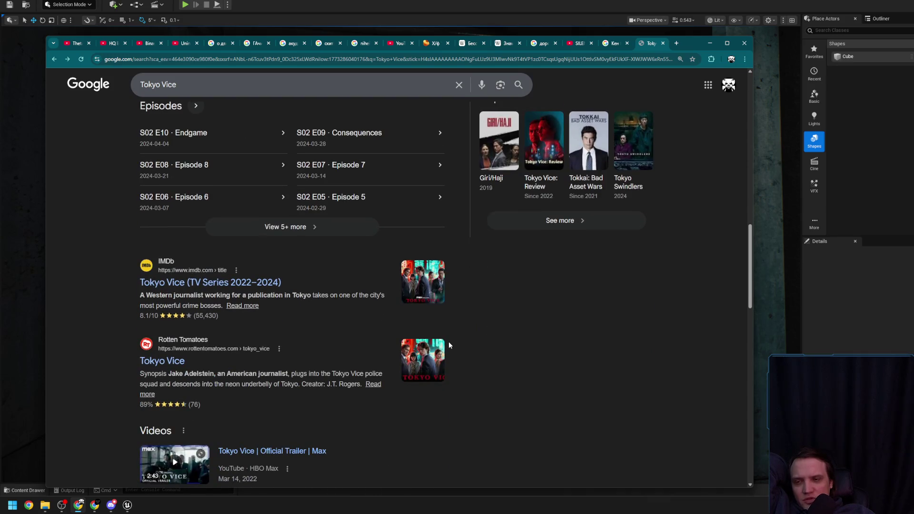
pyautogui.click(662, 43)
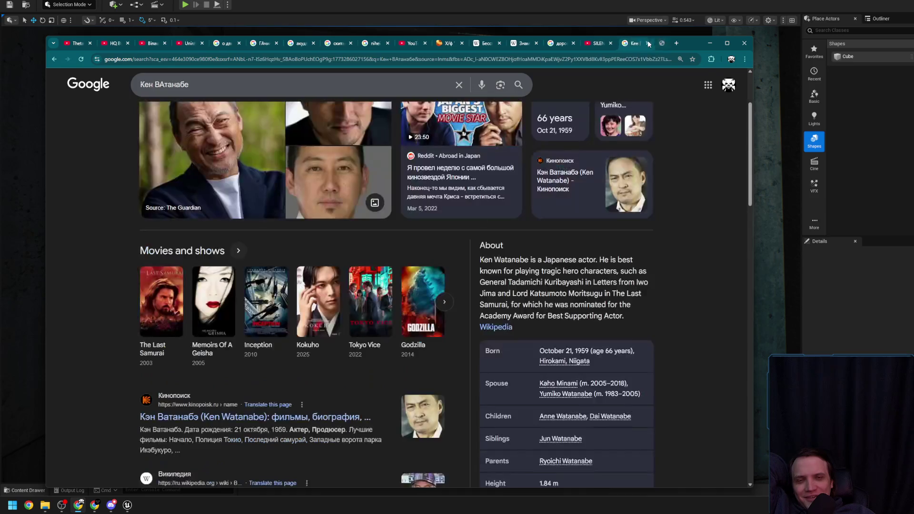
# Step: Close the actor-search and music live-stream tabs, then minimize Chrome
pyautogui.scroll(-2, 707, 278)
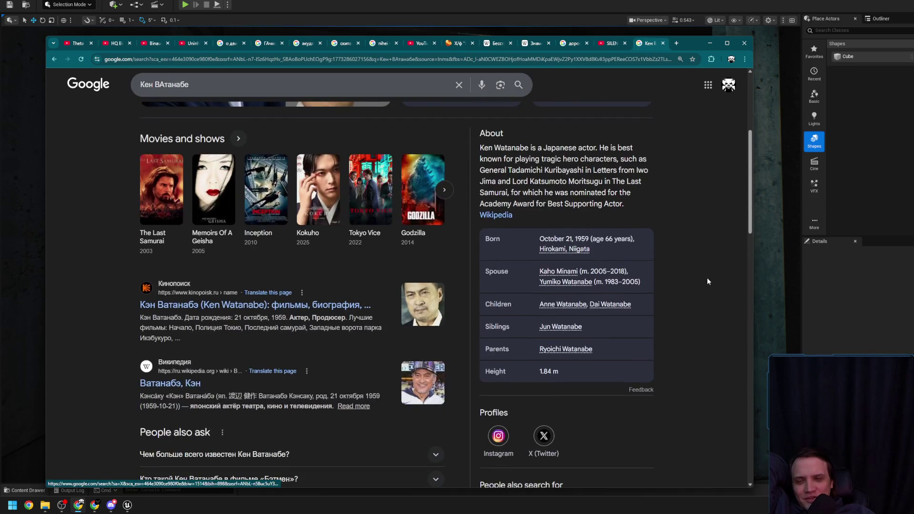
pyautogui.scroll(5, 707, 278)
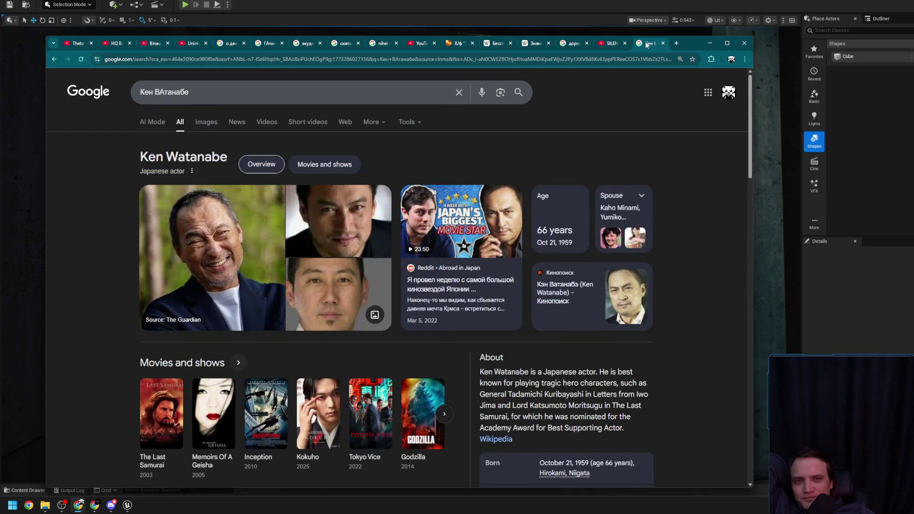
pyautogui.click(662, 43)
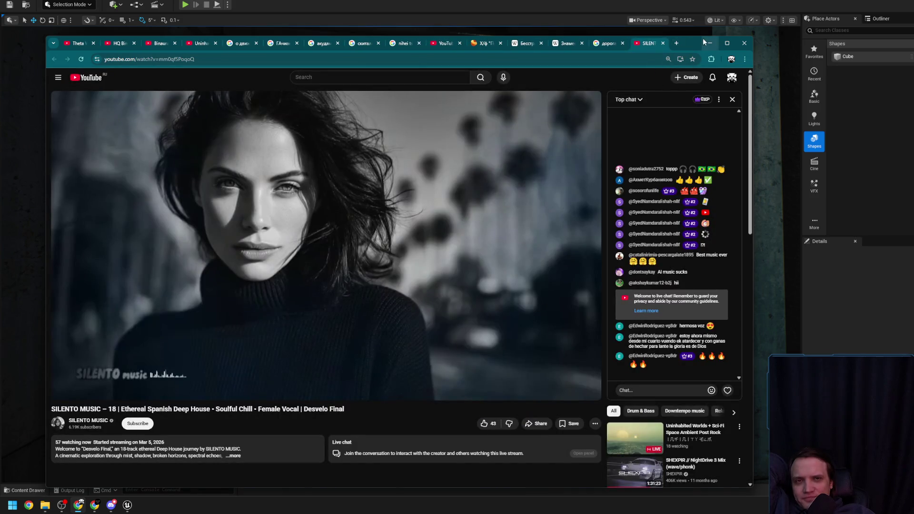
pyautogui.click(603, 44)
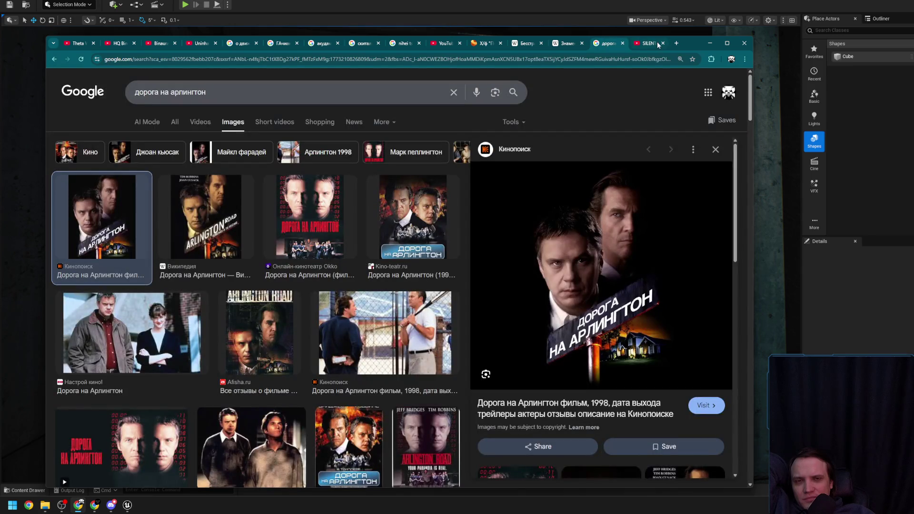
pyautogui.click(658, 45)
pyautogui.click(663, 43)
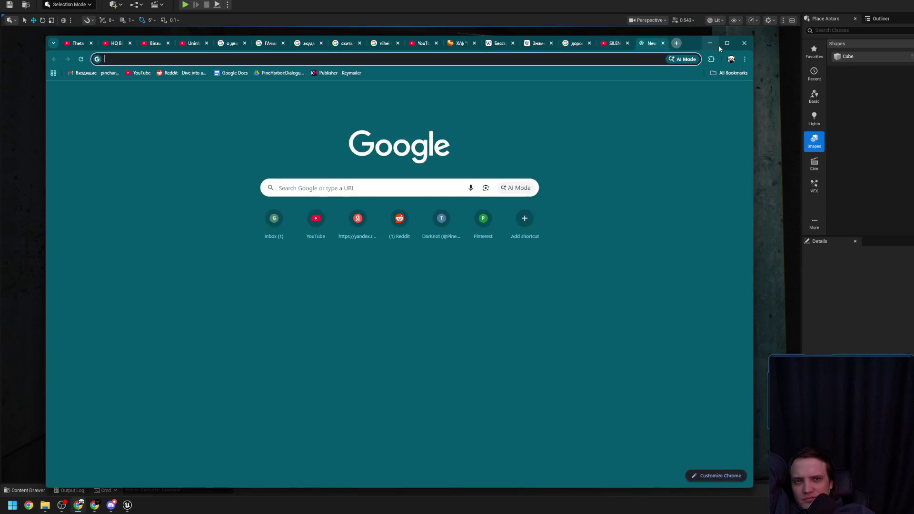
pyautogui.click(716, 45)
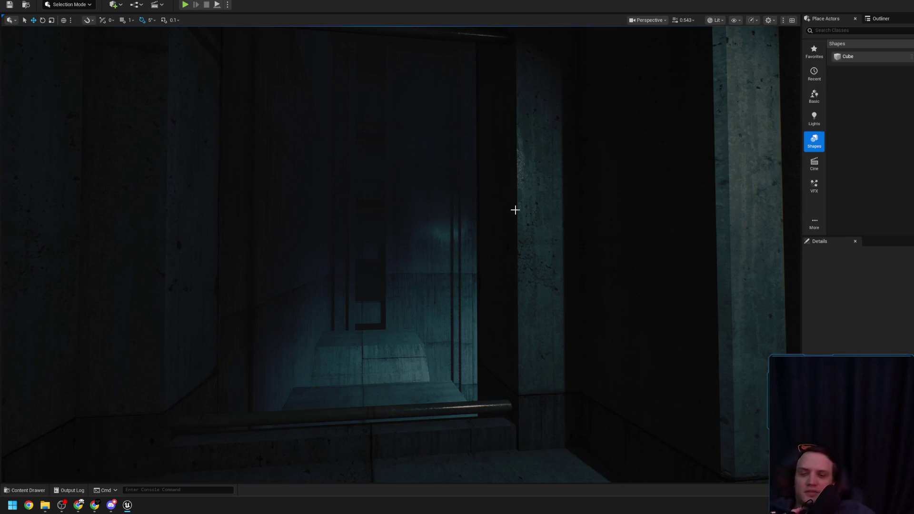
# Step: Tilt the viewport toward the floor and select the BP_Room_22 room
pyautogui.moveTo(515, 209)
pyautogui.mouseDown()
pyautogui.moveTo(515, 238)
pyautogui.moveTo(495, 224)
pyautogui.moveTo(490, 233)
pyautogui.moveTo(447, 233)
pyautogui.moveTo(382, 273)
pyautogui.moveTo(359, 246)
pyautogui.moveTo(333, 245)
pyautogui.moveTo(363, 252)
pyautogui.moveTo(357, 282)
pyautogui.moveTo(341, 260)
pyautogui.moveTo(303, 264)
pyautogui.mouseUp()
pyautogui.click(382, 273)
pyautogui.scroll(1, 343, 260)
pyautogui.scroll(-1, 333, 259)
pyautogui.scroll(-1, 321, 260)
# Step: Select BP_Room_21, locate its SM_Room_01 mesh with Ctrl+B, fly down the corridor, then return to Chrome
pyautogui.click(302, 263)
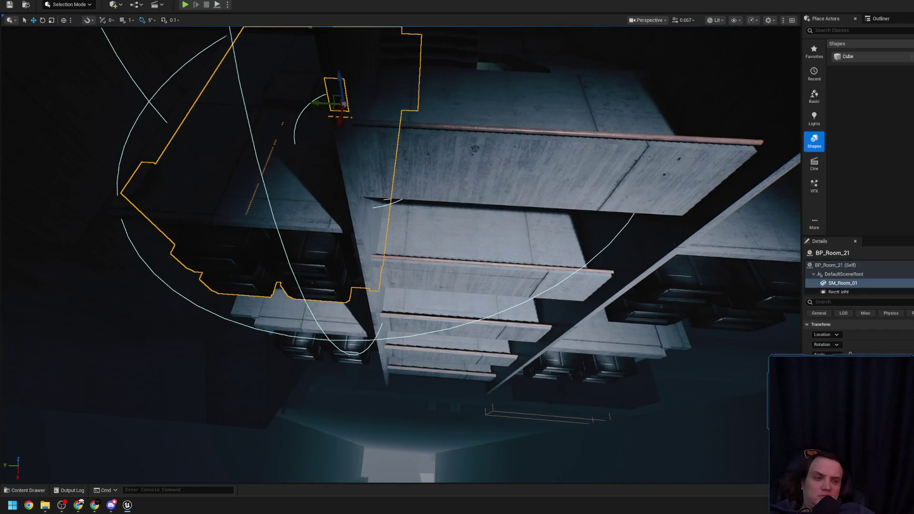
pyautogui.hotkey('ctrl', 'b')
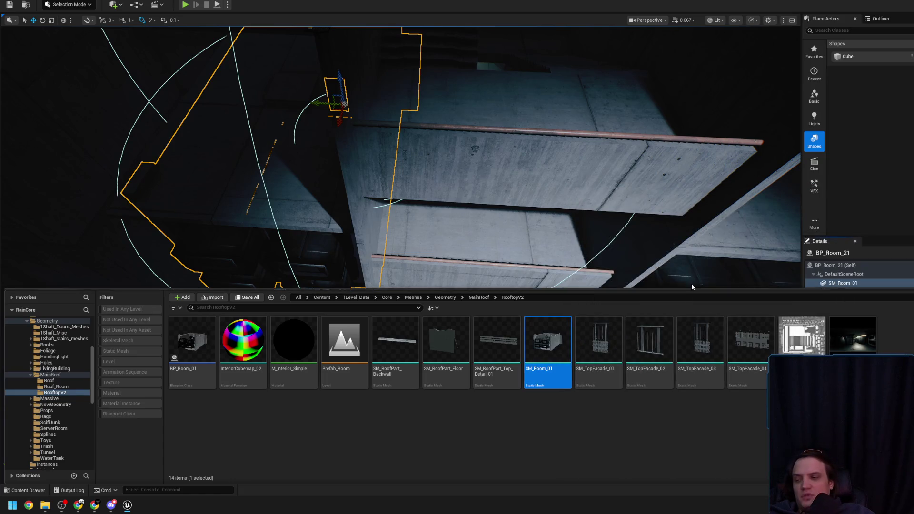
pyautogui.moveTo(619, 289); pyautogui.dragTo(619, 346)
pyautogui.moveTo(580, 262); pyautogui.dragTo(579, 261)
pyautogui.moveTo(362, 333); pyautogui.dragTo(362, 332)
pyautogui.scroll(-2, 361, 332)
pyautogui.click(79, 504)
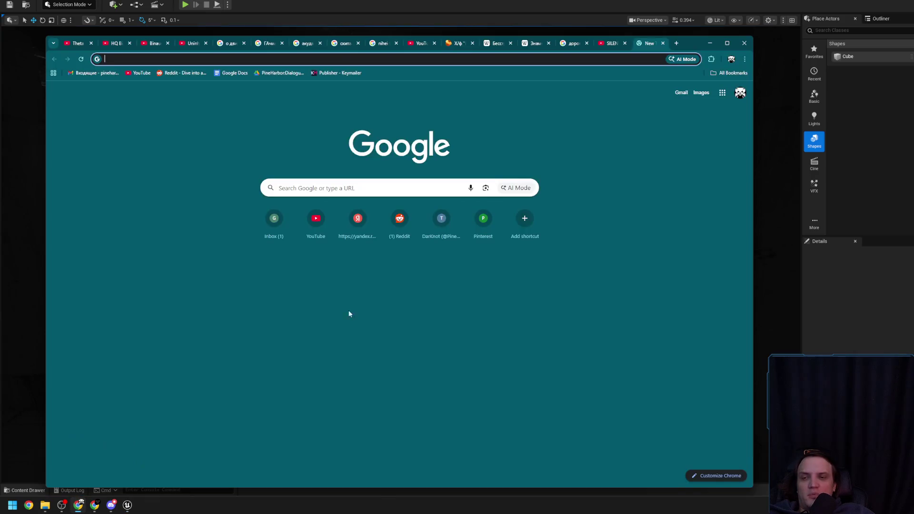
# Step: Search Google for 'constantine', correcting the initial 'constantin' query
pyautogui.write('к')
pyautogui.press('BackSpace')
pyautogui.press('BackSpace')
pyautogui.write('к')
pyautogui.press('BackSpace')
pyautogui.press('BackSpace')
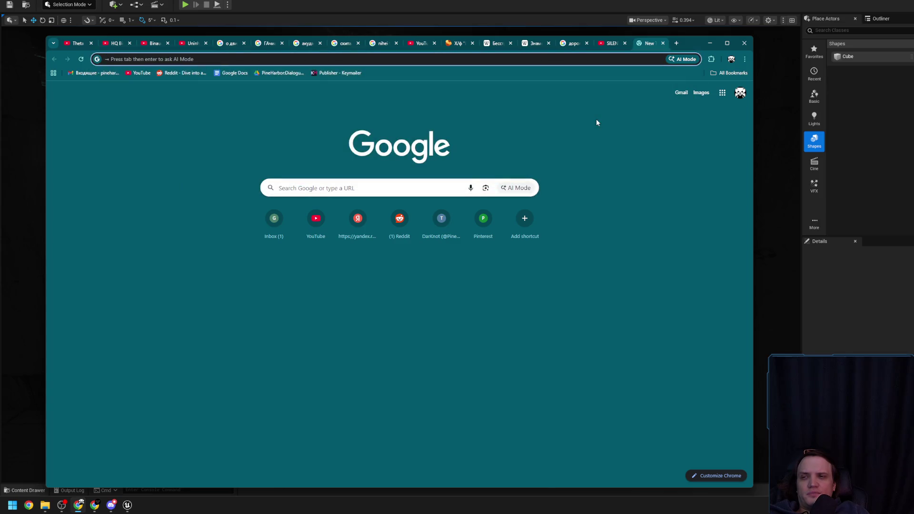
pyautogui.write('constantin')
pyautogui.press('Return')
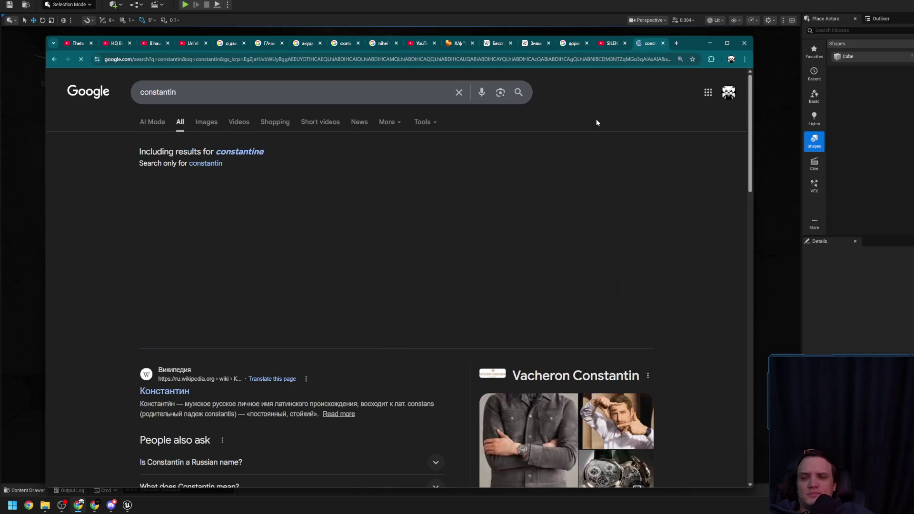
pyautogui.click(239, 94)
pyautogui.write('e')
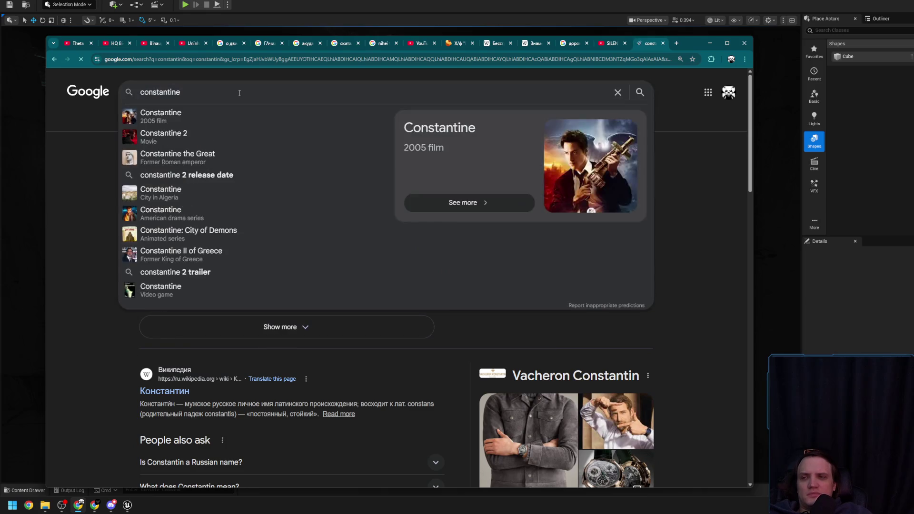
pyautogui.press('Return')
# Step: Open the IMDb page for Constantine (2005) from the search results
pyautogui.scroll(-6, 338, 250)
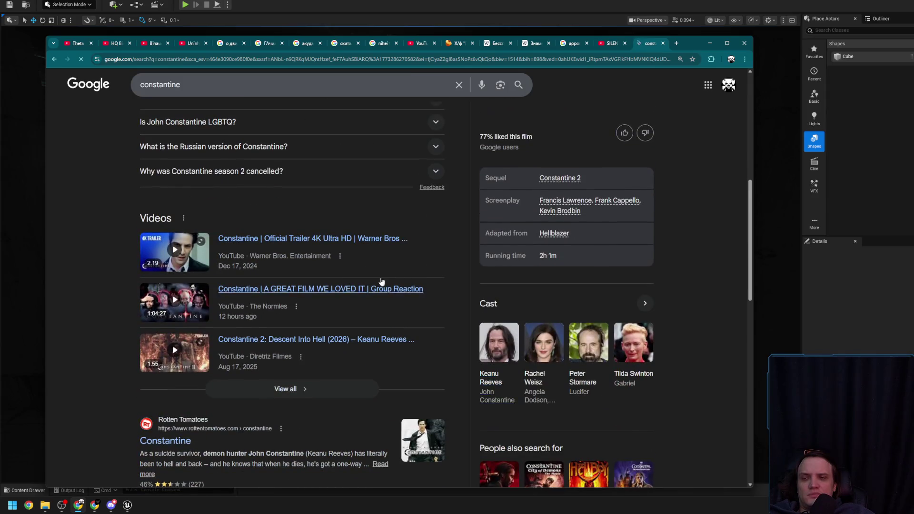
pyautogui.scroll(5, 219, 226)
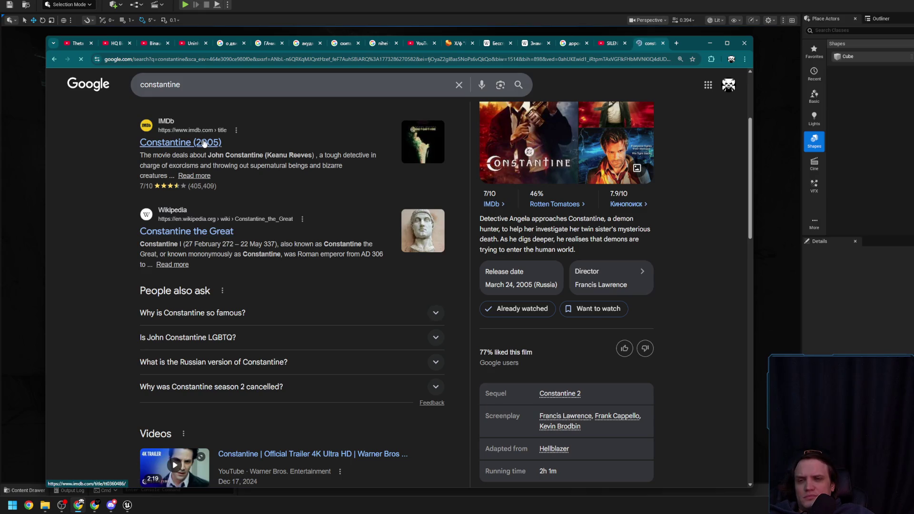
pyautogui.scroll(-2, 350, 241)
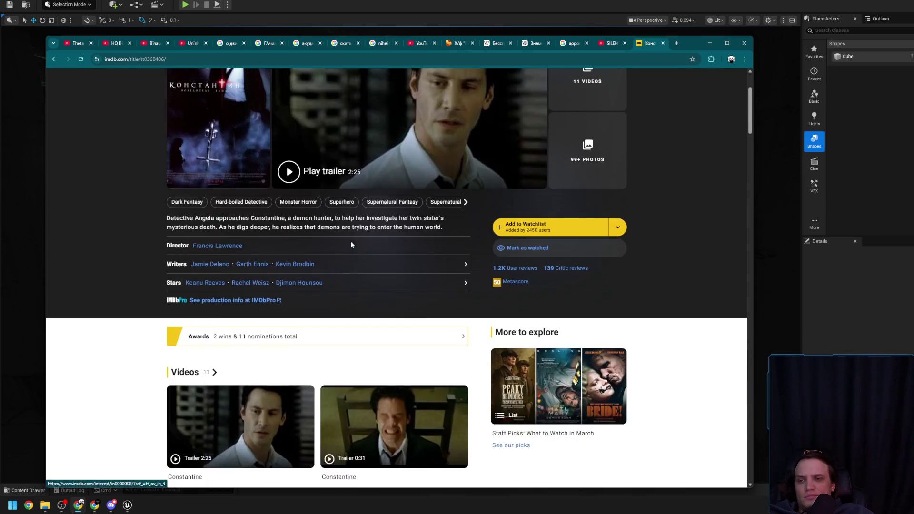
pyautogui.click(230, 245)
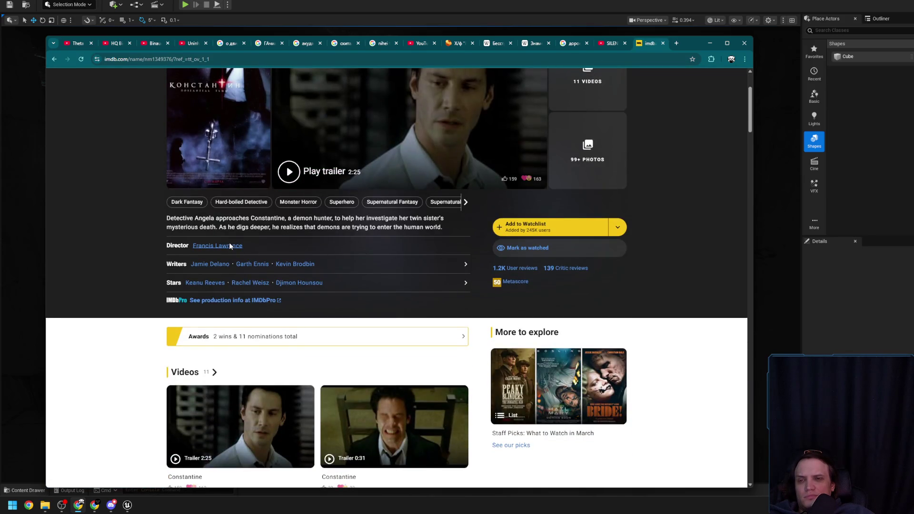
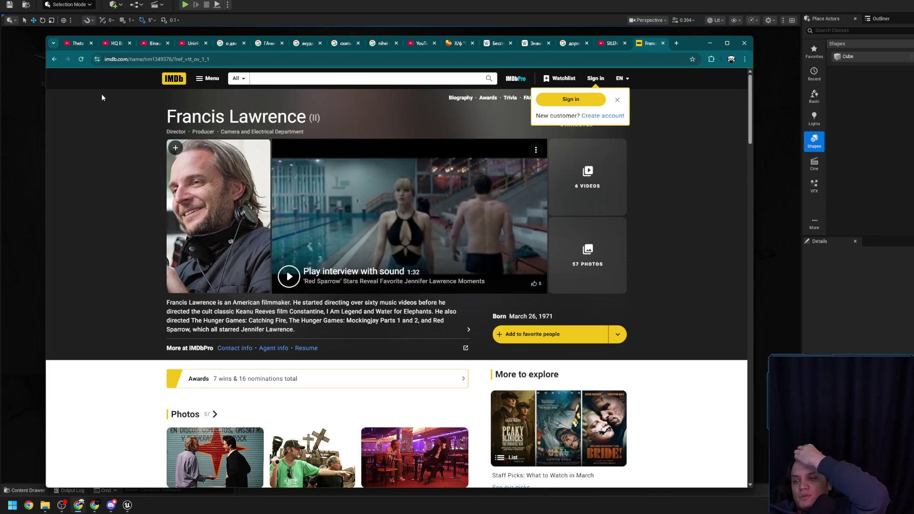
# Step: Go back from the director page via the Constantine page to the Google 'constantine' results and start a new search
pyautogui.click(53, 59)
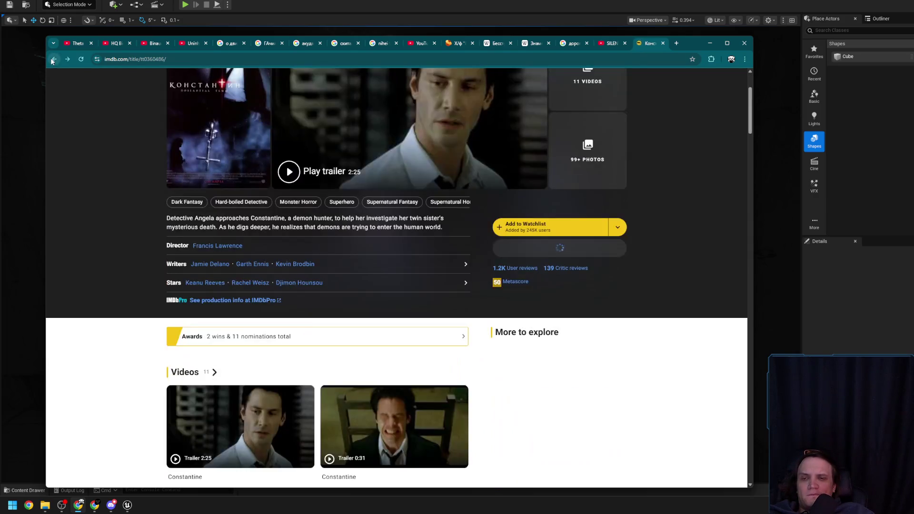
pyautogui.scroll(-5, 117, 219)
pyautogui.click(53, 59)
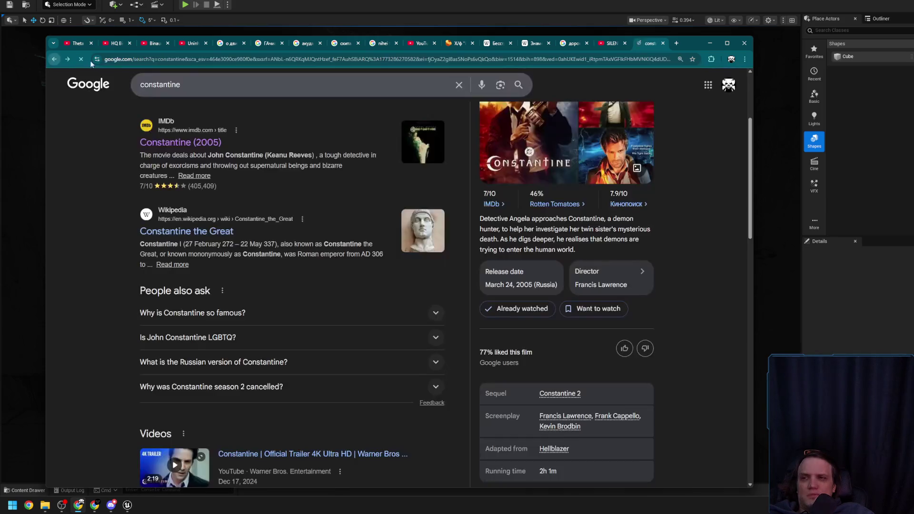
pyautogui.click(150, 60)
# Step: Search Google for 'top woman directors movie' and open the Rotten Tomatoes result in a background tab
pyautogui.write('top ')
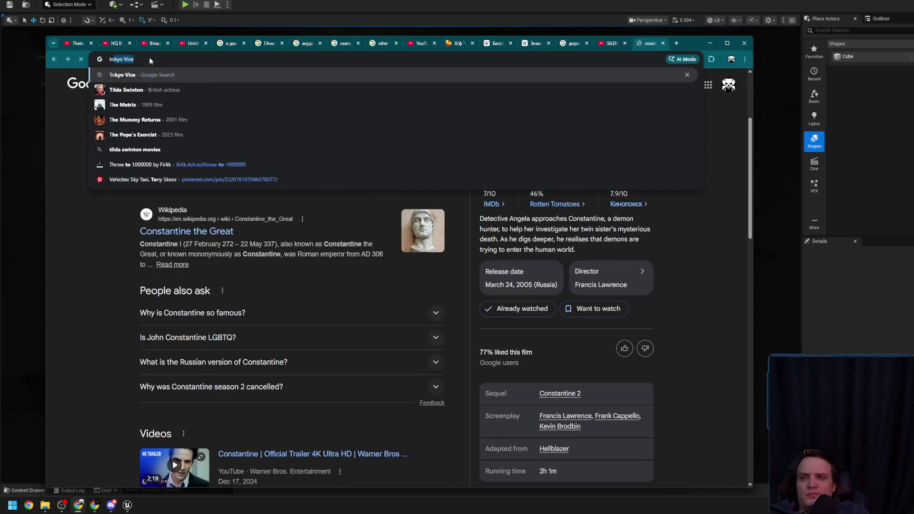
pyautogui.write('woman r')
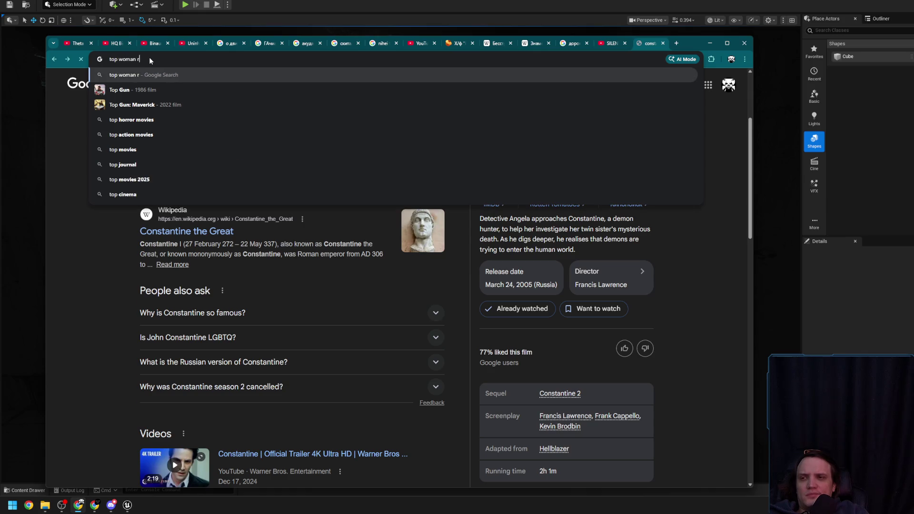
pyautogui.press('BackSpace')
pyautogui.write('directors')
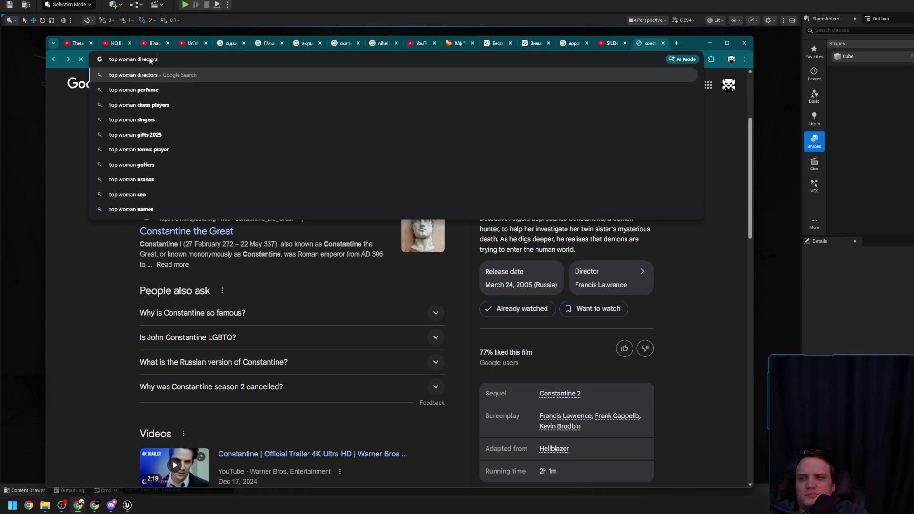
pyautogui.write(' movie')
pyautogui.press('Return')
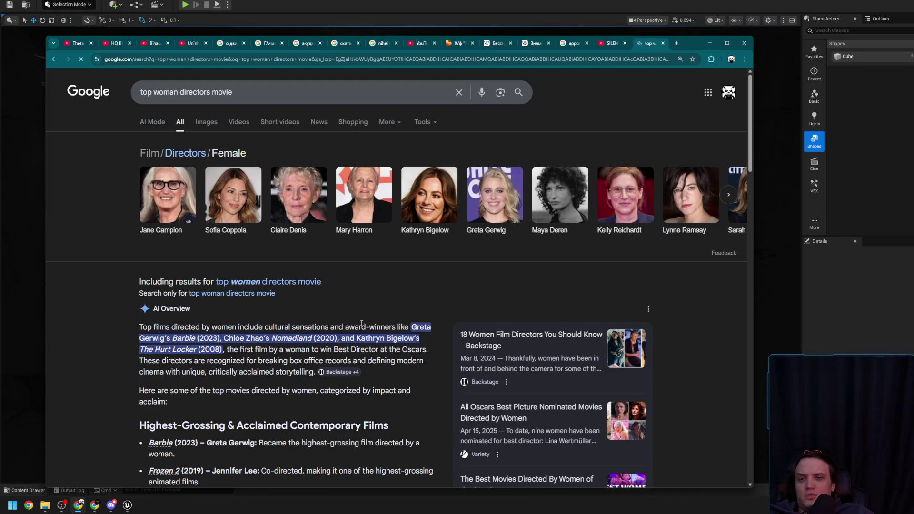
pyautogui.scroll(-6, 326, 322)
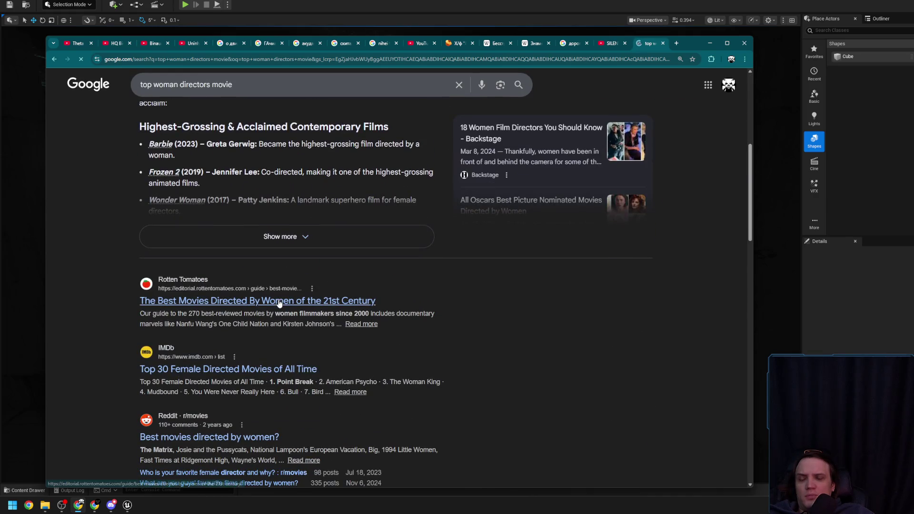
pyautogui.middleClick(280, 303)
pyautogui.click(329, 238)
# Step: Switch to the Rotten Tomatoes list of best films directed by women and dismiss its cookie notice
pyautogui.scroll(2, 328, 273)
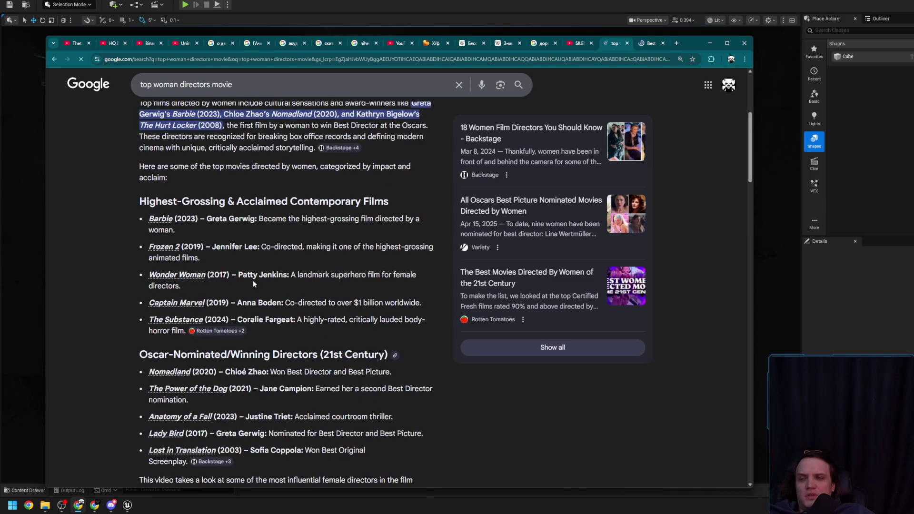
pyautogui.scroll(-2, 244, 324)
pyautogui.moveTo(221, 331)
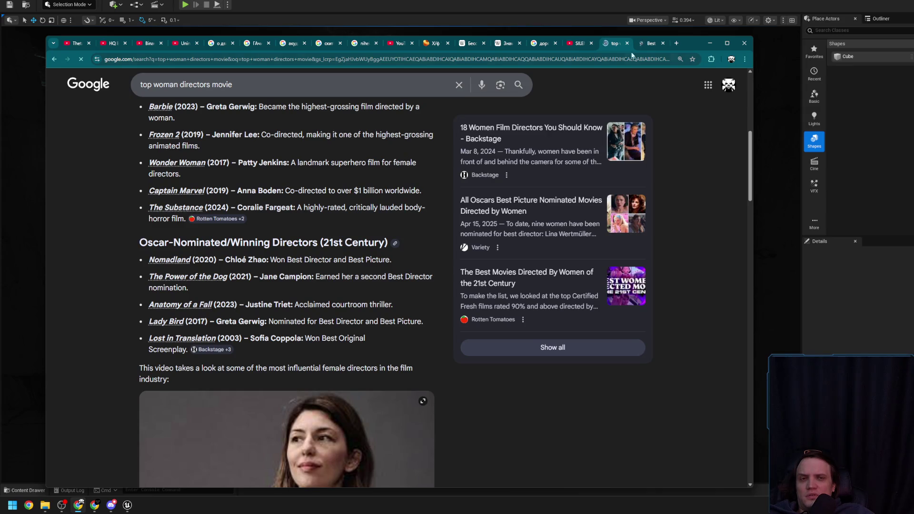
pyautogui.click(650, 43)
pyautogui.scroll(-10, 524, 286)
pyautogui.click(577, 462)
pyautogui.scroll(-3, 312, 138)
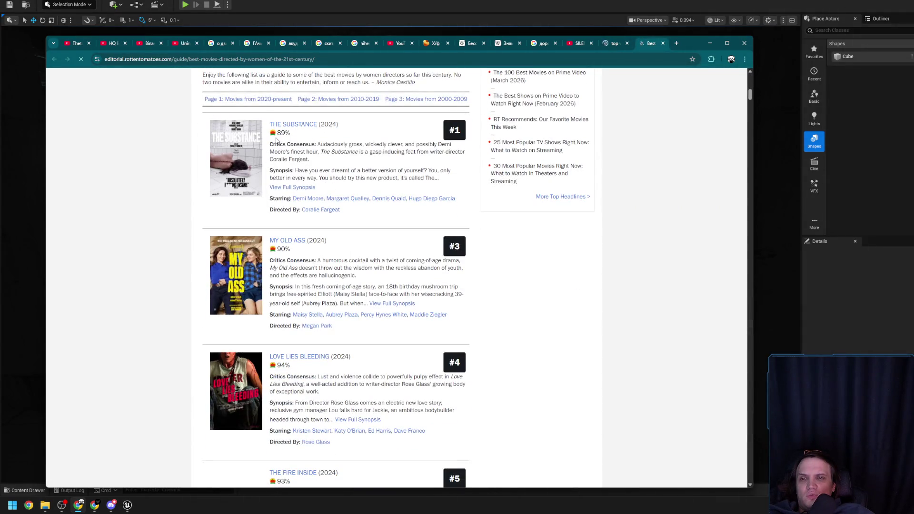
# Step: Close an unneeded tab and briefly check The Substance page before returning to the article
pyautogui.click(660, 43)
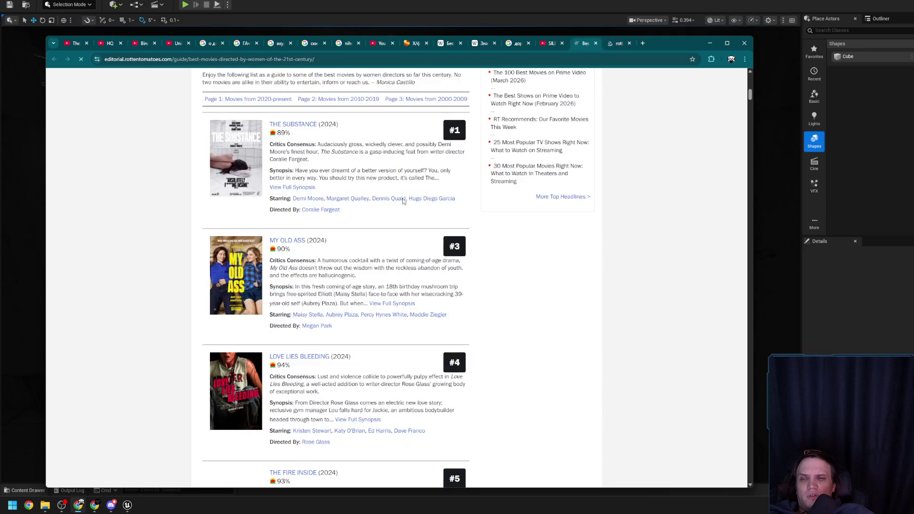
pyautogui.scroll(2, 356, 244)
pyautogui.scroll(-7, 310, 289)
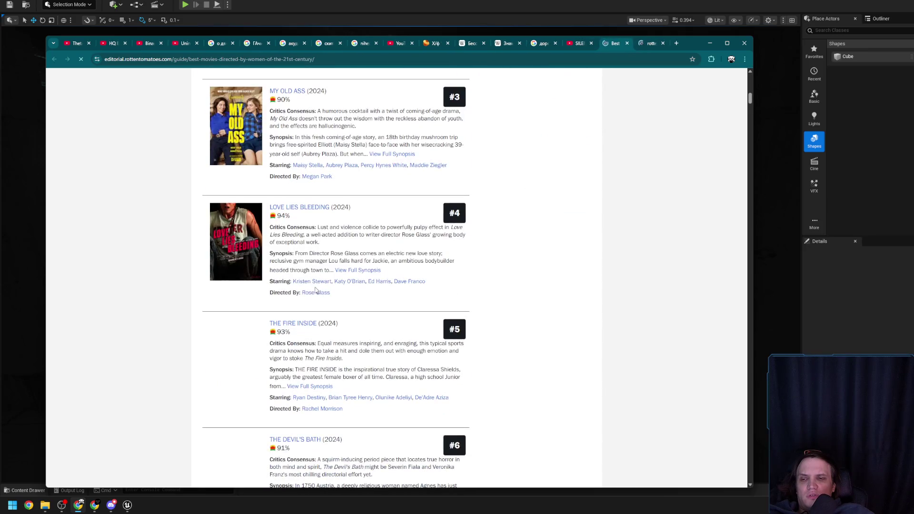
pyautogui.scroll(2, 348, 285)
pyautogui.click(637, 44)
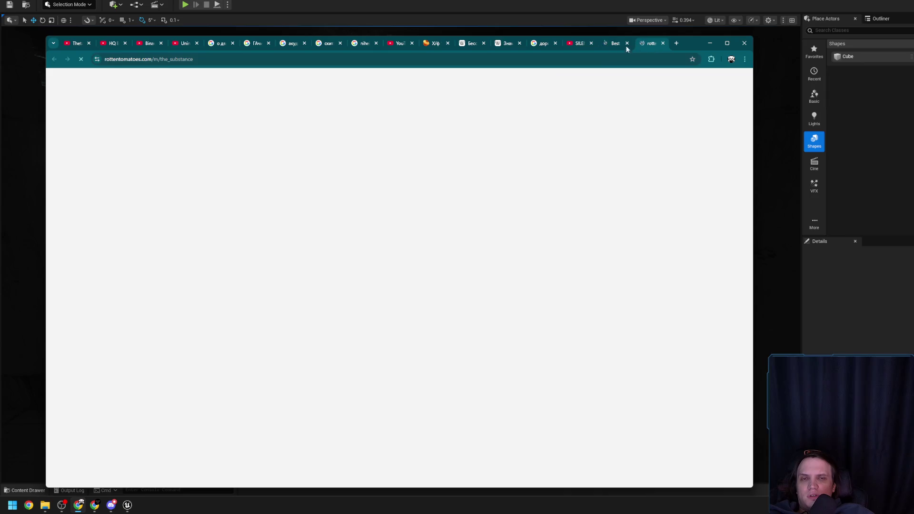
pyautogui.click(610, 45)
# Step: Scroll through the entries of the women-directed movies list
pyautogui.scroll(4, 360, 249)
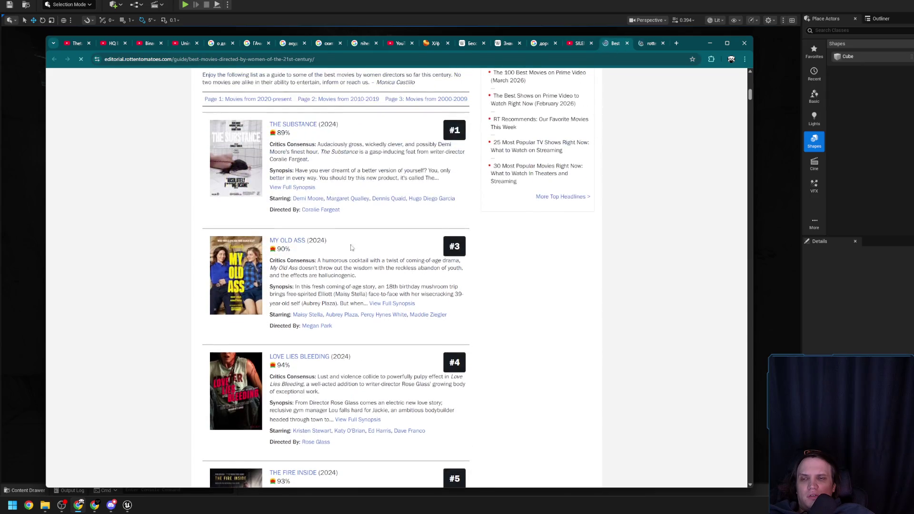
pyautogui.scroll(-5, 363, 276)
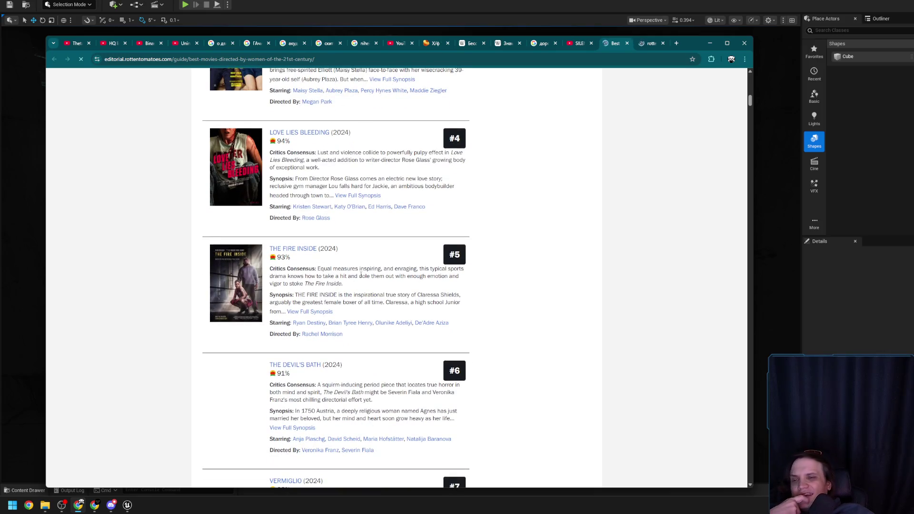
pyautogui.scroll(-2, 358, 275)
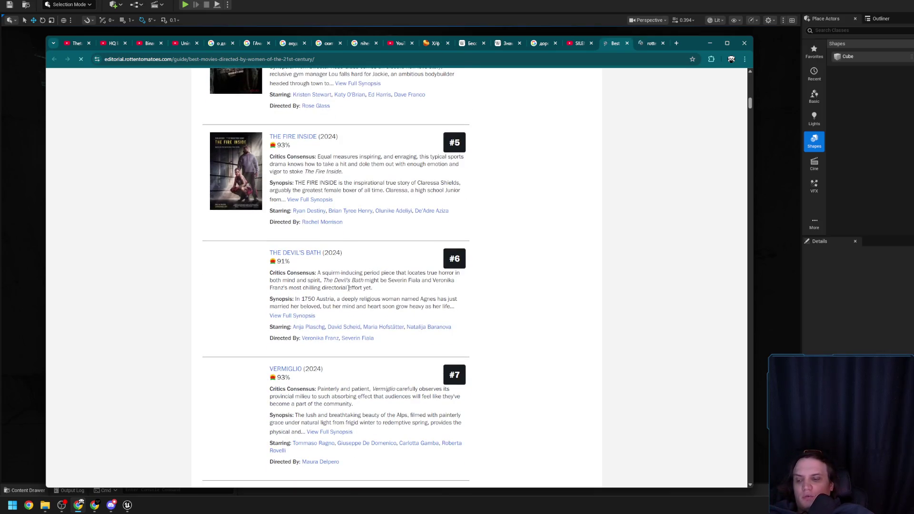
pyautogui.scroll(-2, 352, 284)
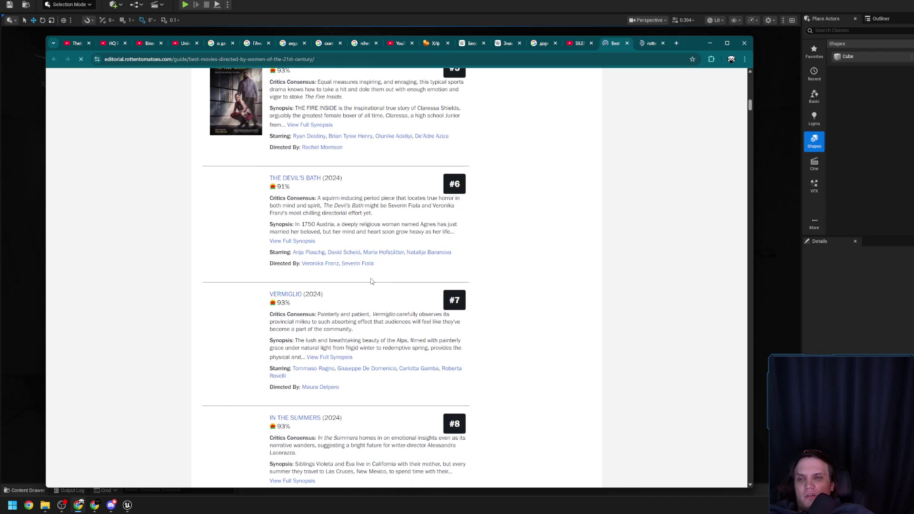
pyautogui.scroll(-2, 372, 281)
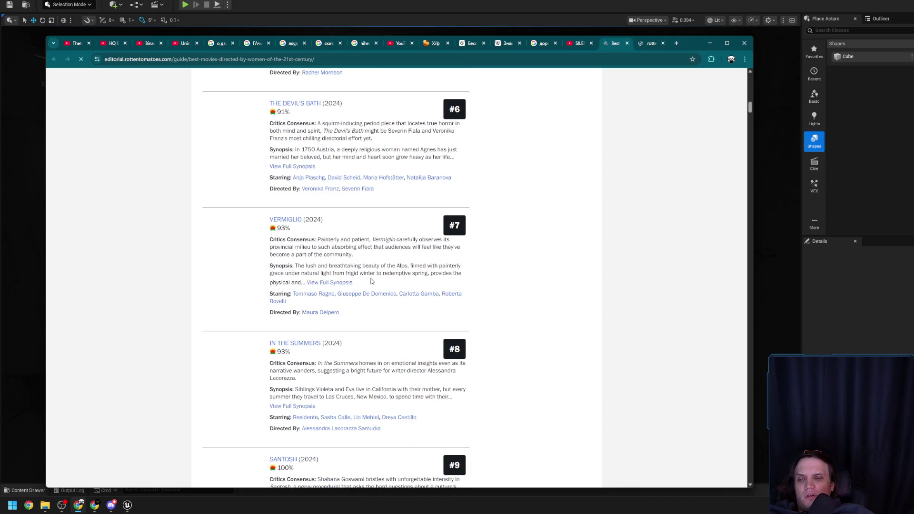
pyautogui.scroll(2, 372, 282)
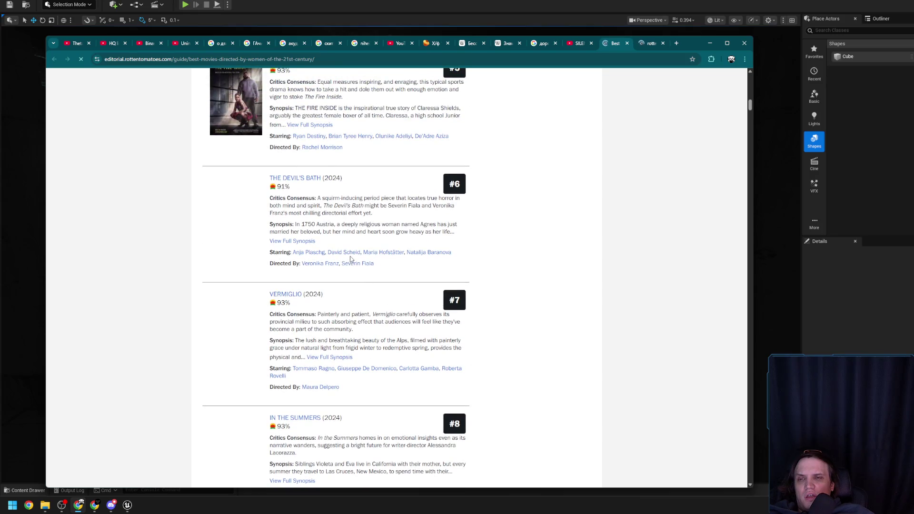
pyautogui.scroll(-11, 351, 258)
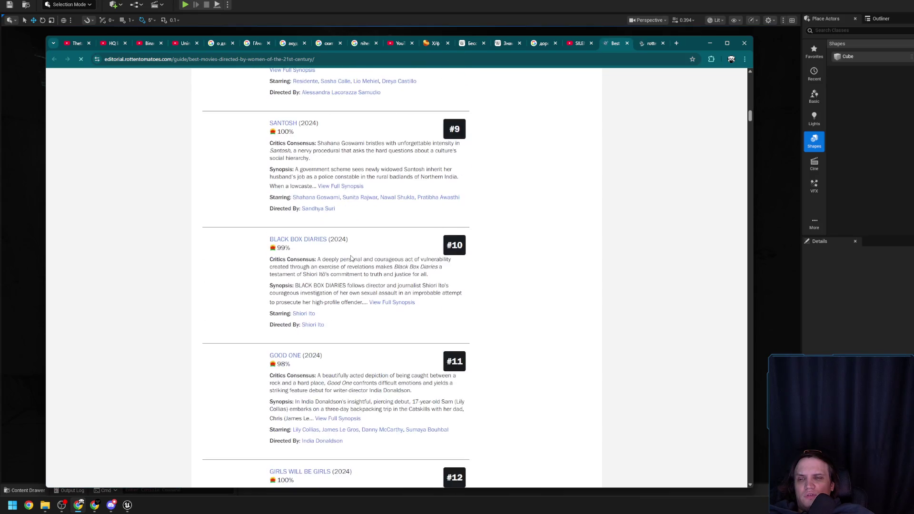
pyautogui.scroll(-8, 352, 258)
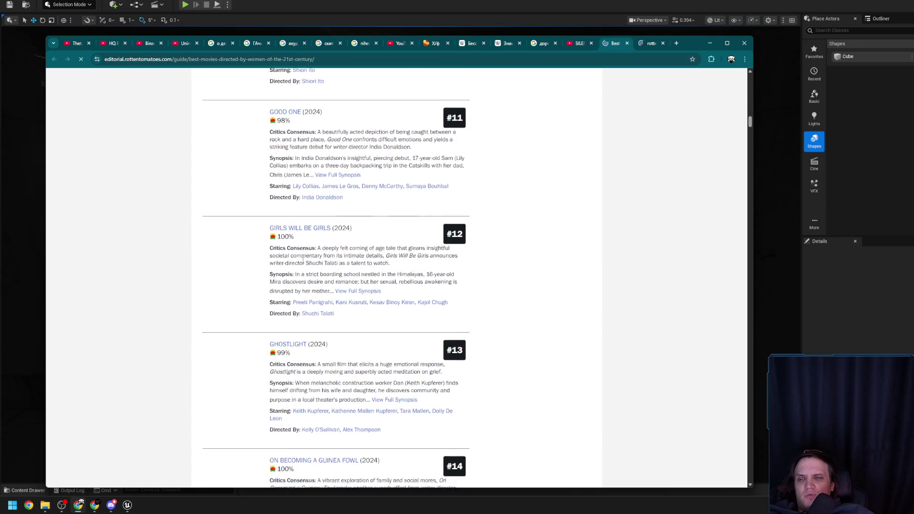
pyautogui.scroll(-8, 314, 303)
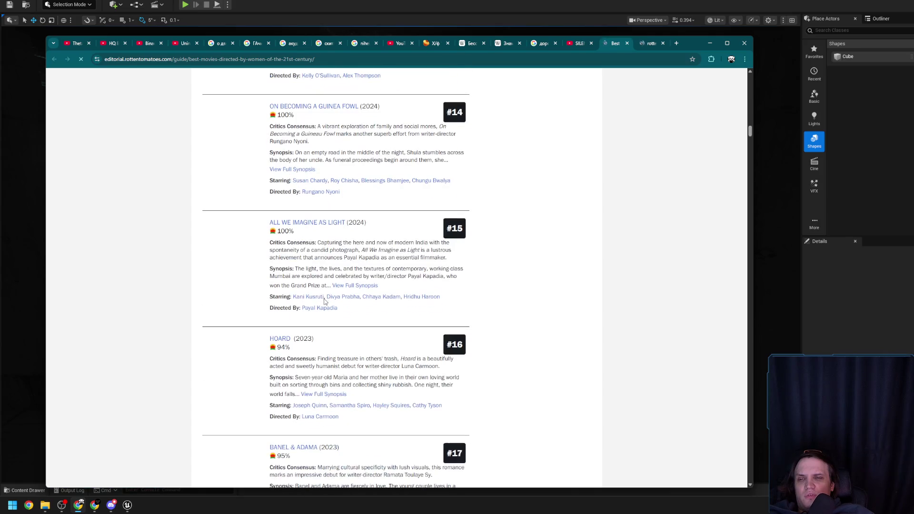
# Step: Continue browsing down to entry #34, then close the article and open a blank new tab
pyautogui.scroll(-7, 325, 301)
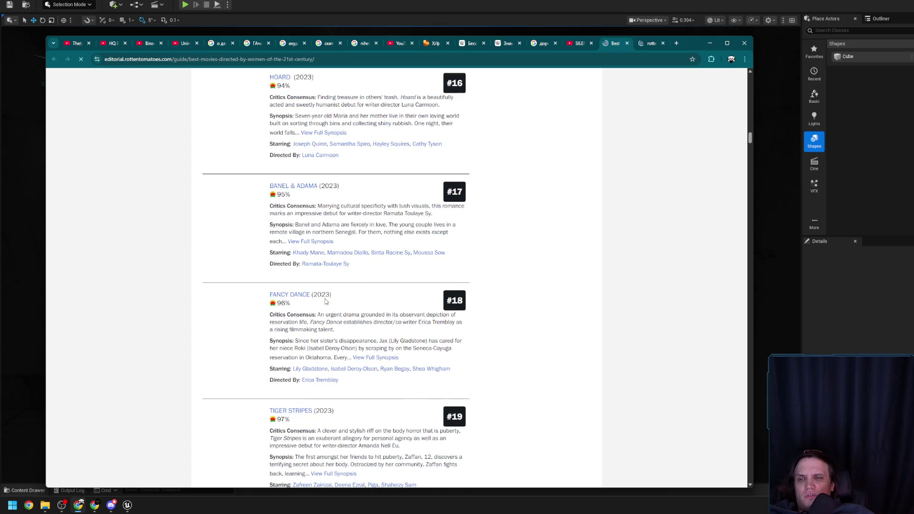
pyautogui.scroll(-9, 326, 302)
pyautogui.scroll(-9, 326, 301)
pyautogui.scroll(-11, 325, 300)
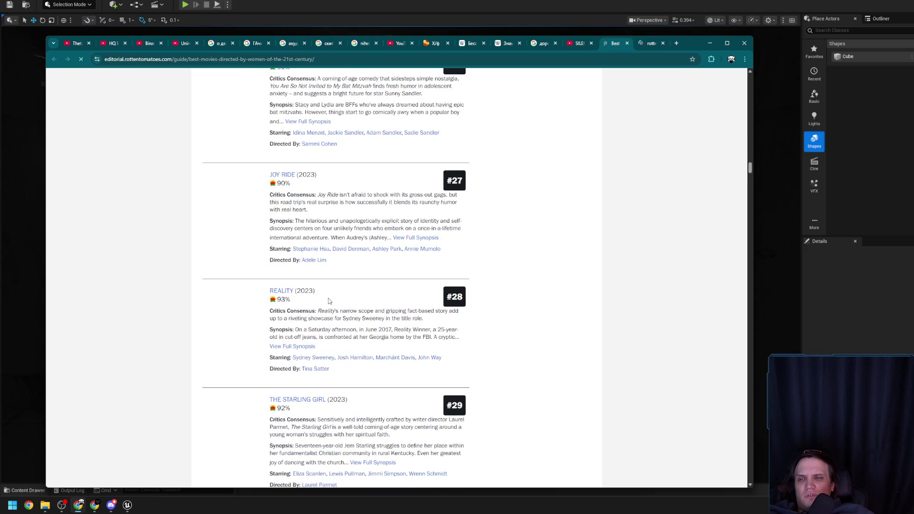
pyautogui.scroll(-7, 328, 301)
pyautogui.scroll(-6, 330, 300)
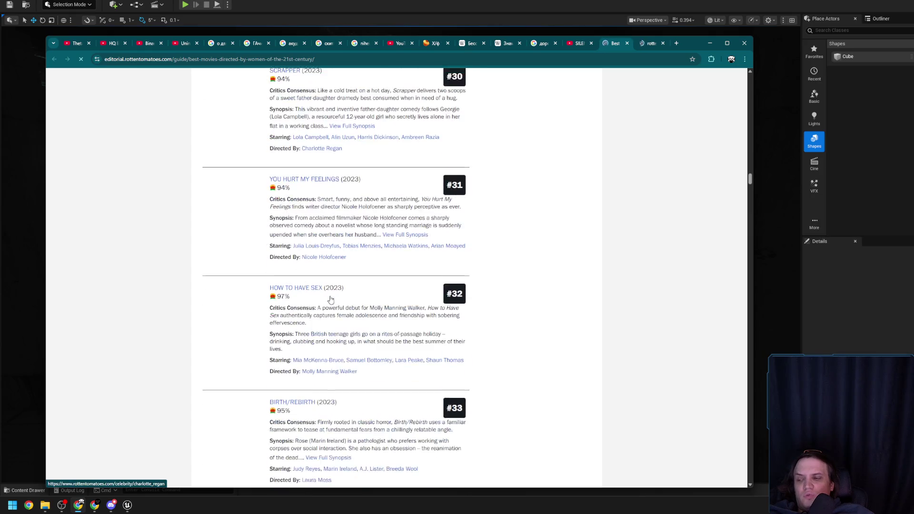
pyautogui.middleClick(607, 44)
pyautogui.hotkey('ctrl', 't')
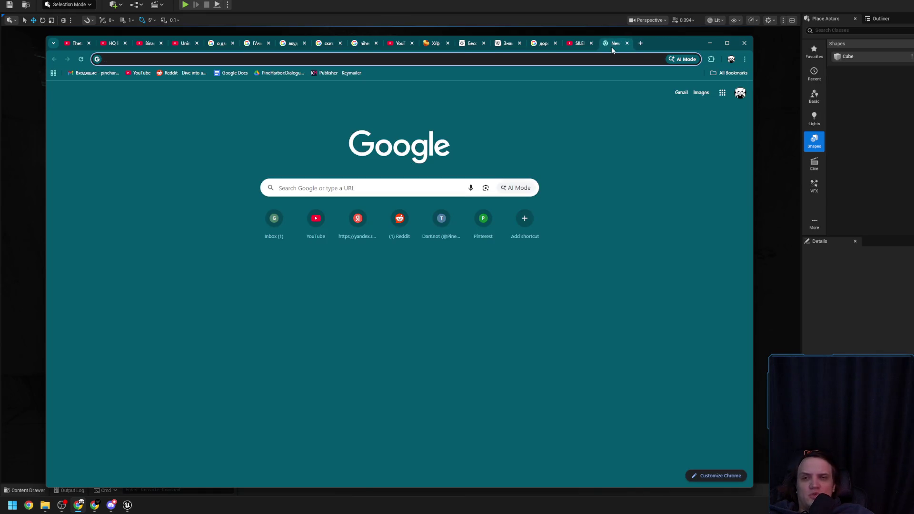
# Step: Minimize Chrome, briefly restore it, then hide it again to reveal the Unreal corridor level
pyautogui.click(709, 42)
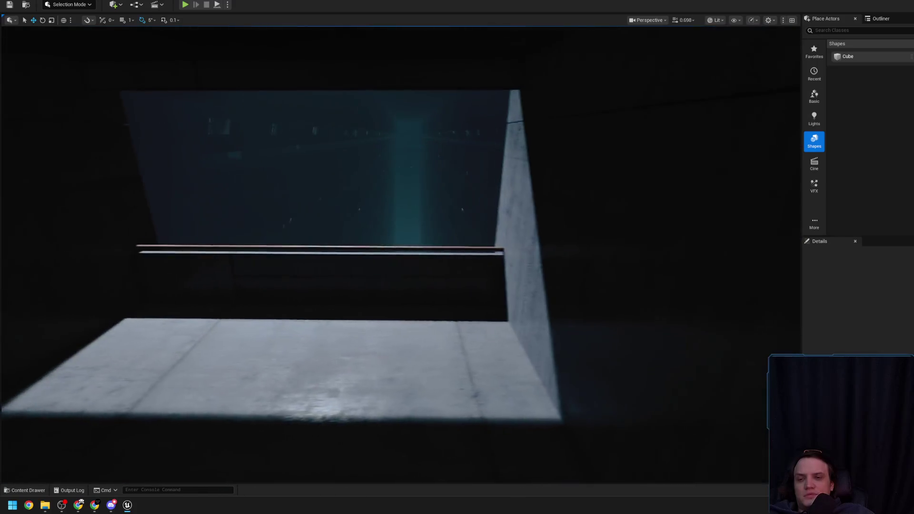
pyautogui.click(79, 506)
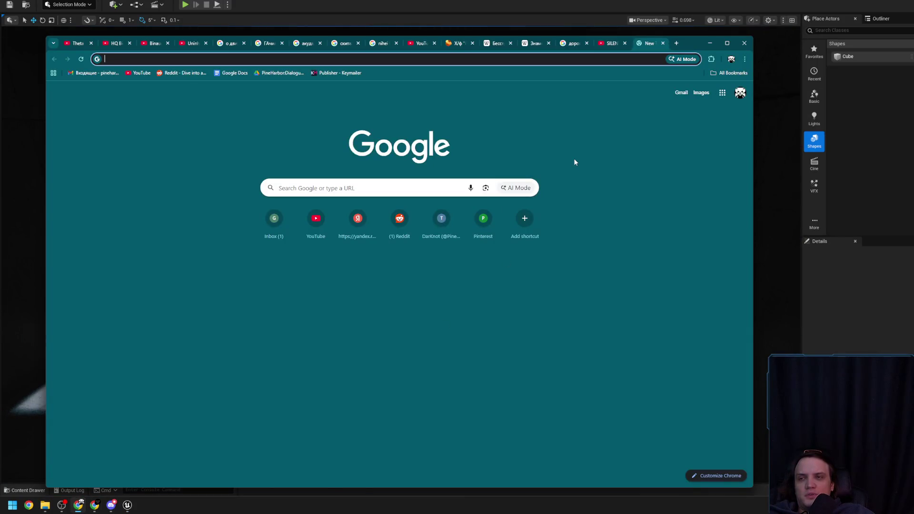
pyautogui.click(709, 42)
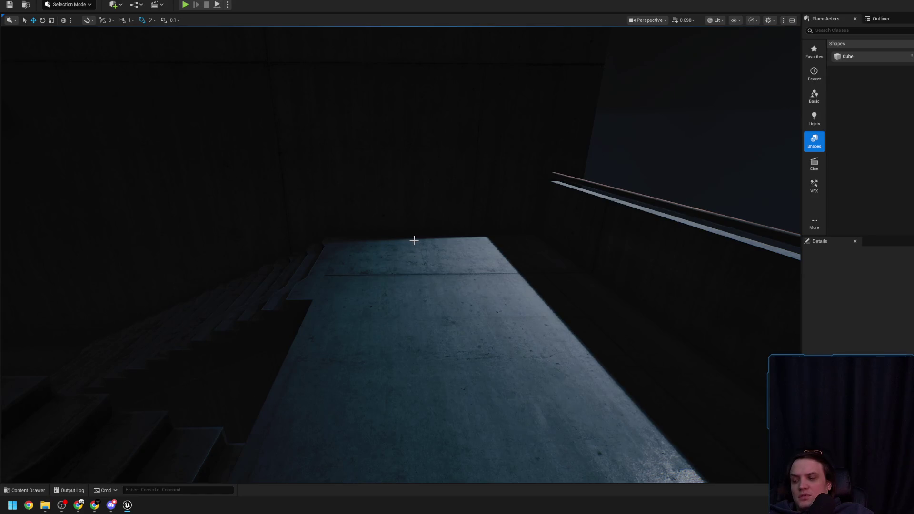
# Step: Move the viewport camera down the lit corridor, then bring Chrome's new tab back over the editor
pyautogui.scroll(-2, 414, 241)
pyautogui.scroll(-1, 400, 255)
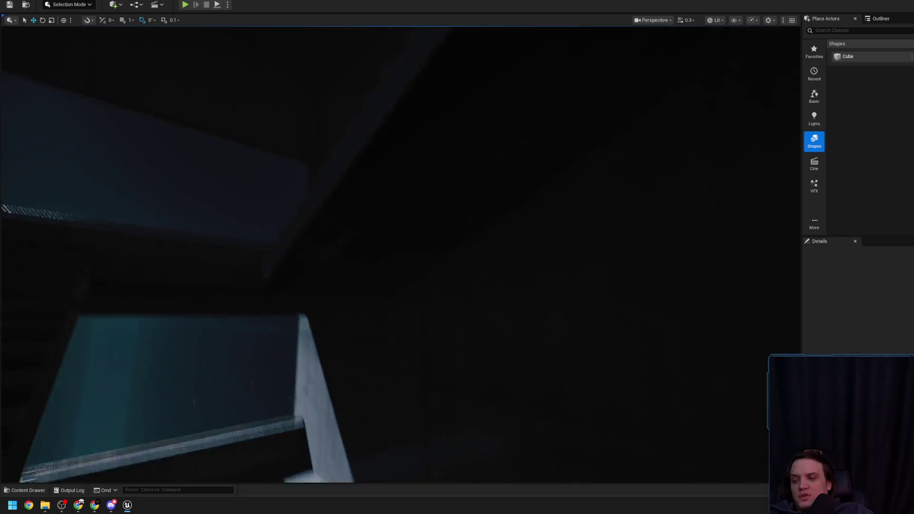
pyautogui.scroll(-2, 256, 390)
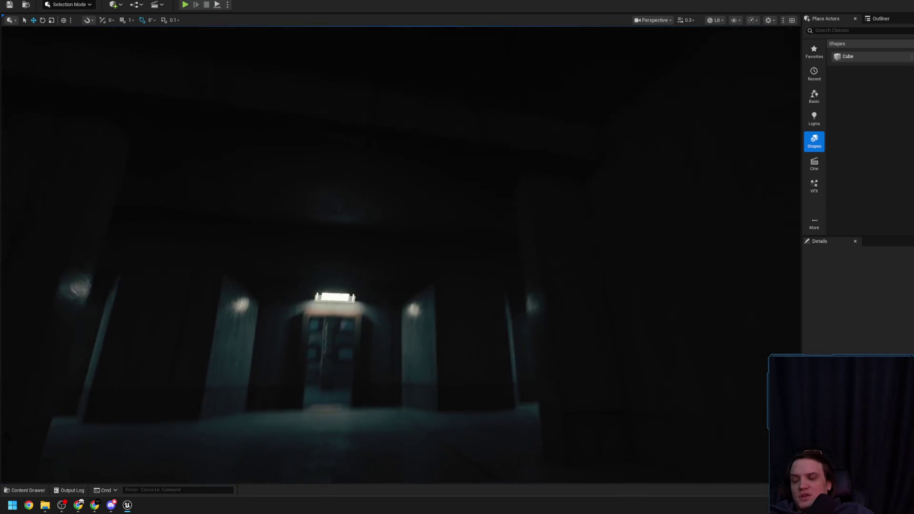
pyautogui.moveTo(78, 505)
pyautogui.click(76, 461)
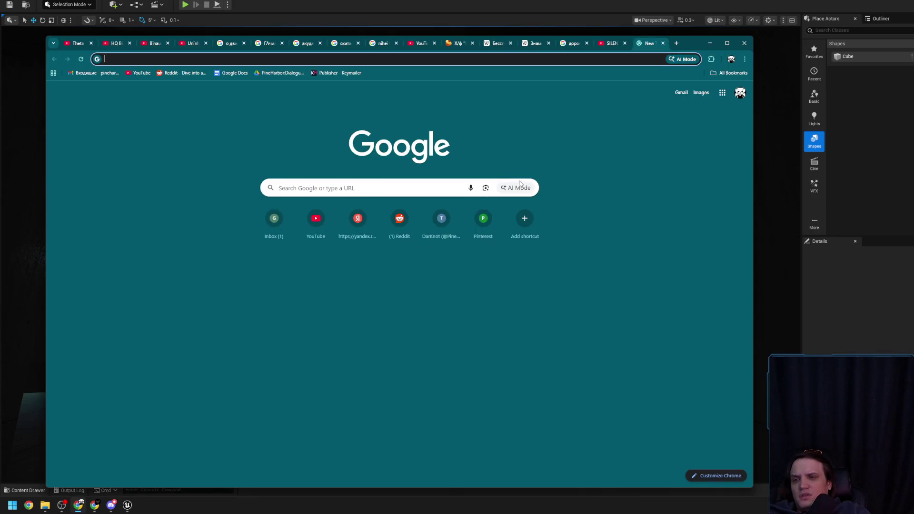
# Step: Search Google for Leni Riefenstahl, correcting the misspelled query to the Russian 'Леви ривеншта'
pyautogui.write('LEvi re')
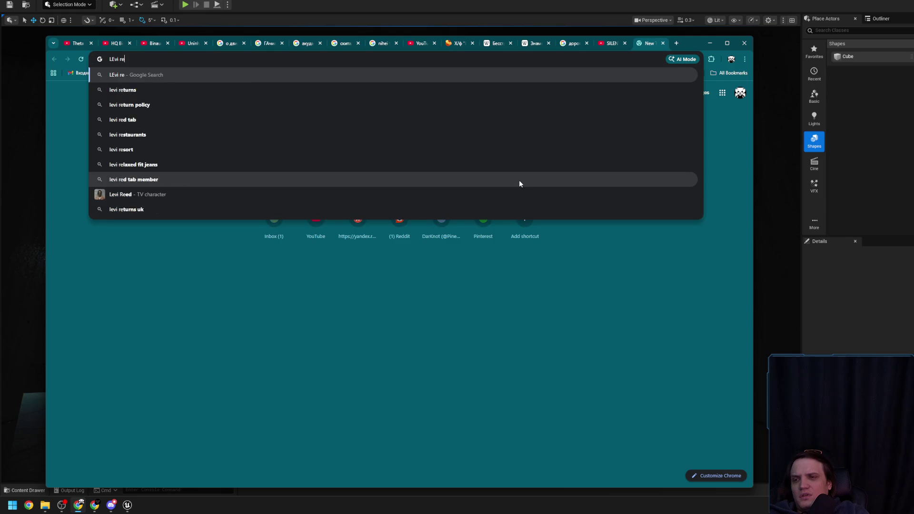
pyautogui.write('vienstal')
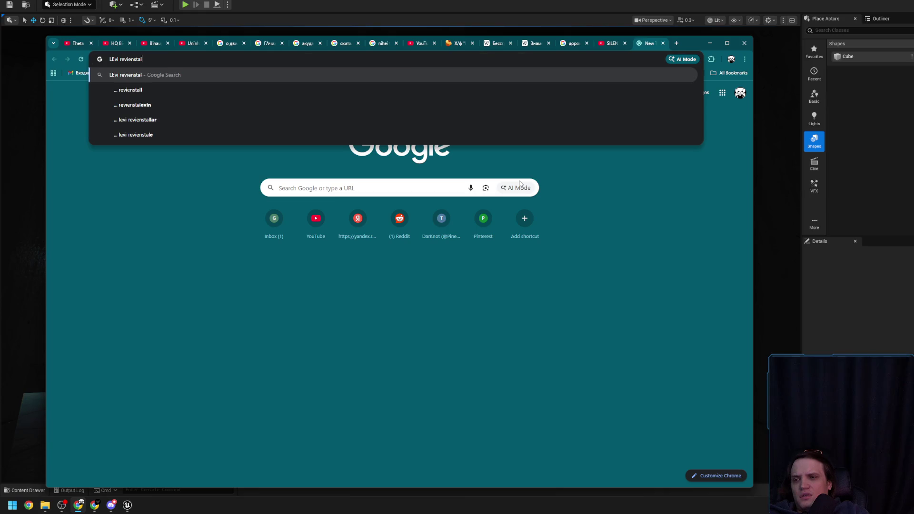
pyautogui.press('Return')
pyautogui.moveTo(212, 102); pyautogui.dragTo(48, 117)
pyautogui.write('Леви риве')
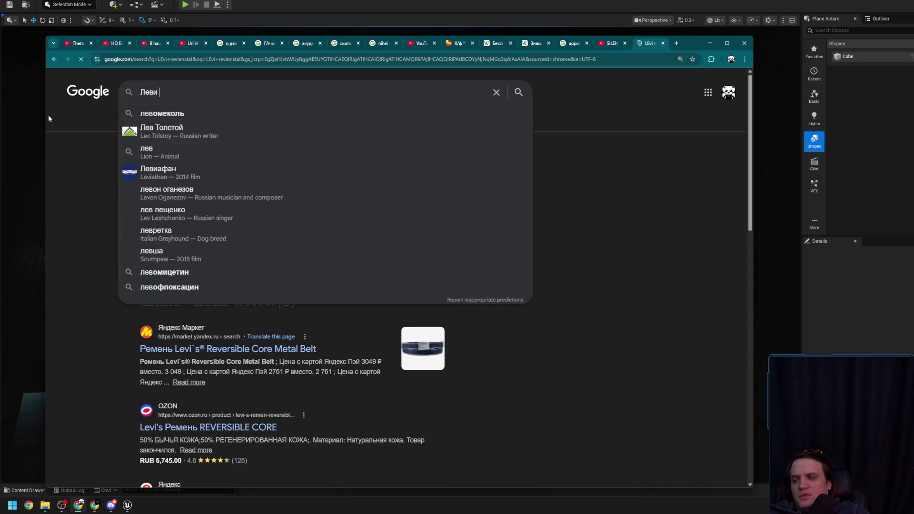
pyautogui.write('ншталь')
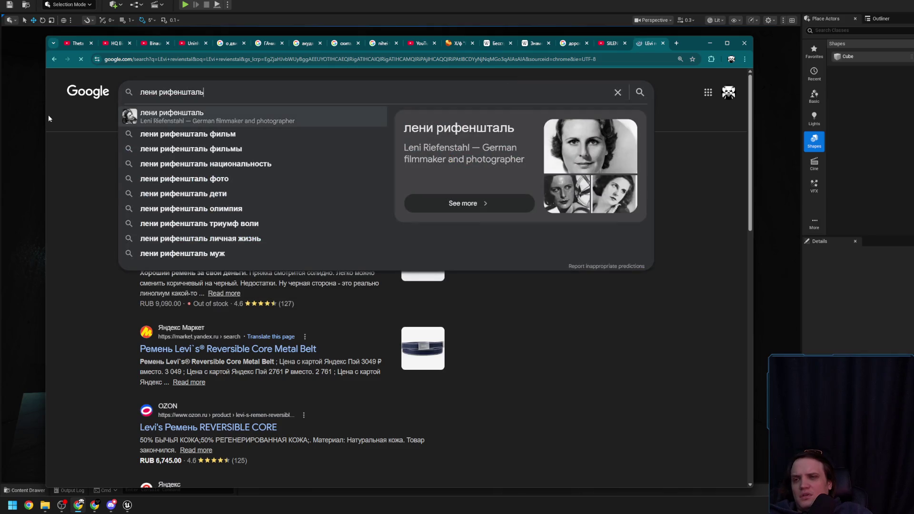
pyautogui.press('Return')
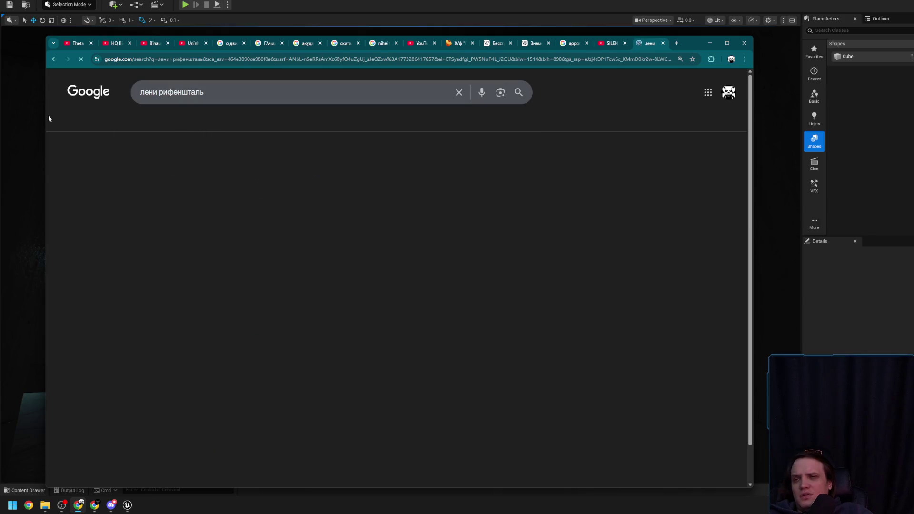
pyautogui.moveTo(246, 156); pyautogui.dragTo(204, 158)
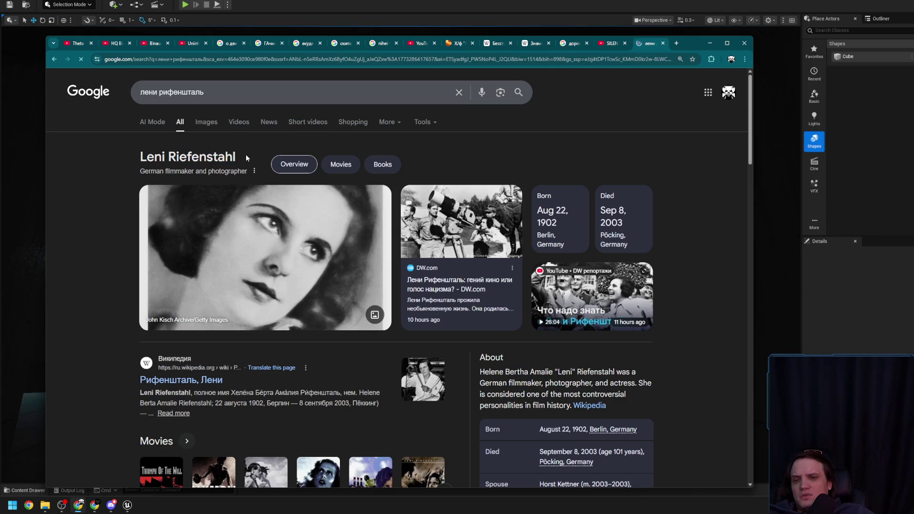
pyautogui.scroll(-1, 194, 358)
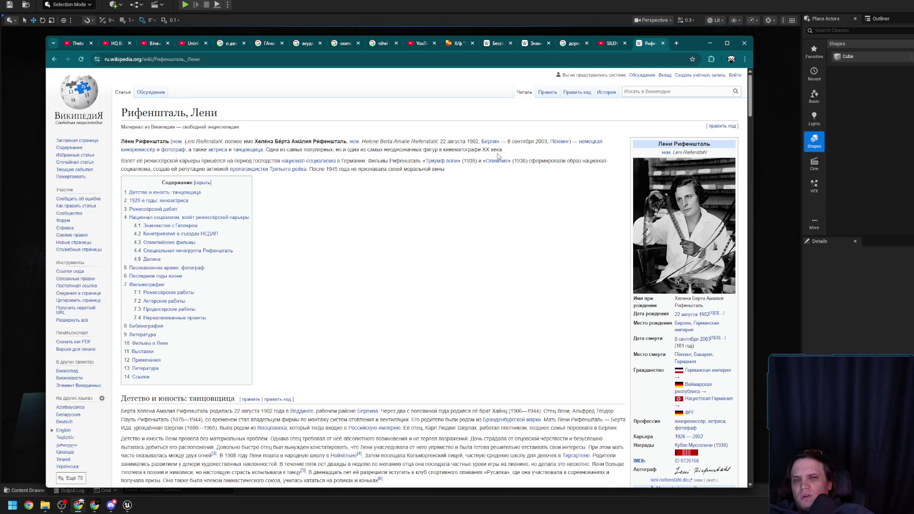
# Step: Check the Олимпия film article and its still, return, then close the tab and hide Chrome
pyautogui.click(497, 162)
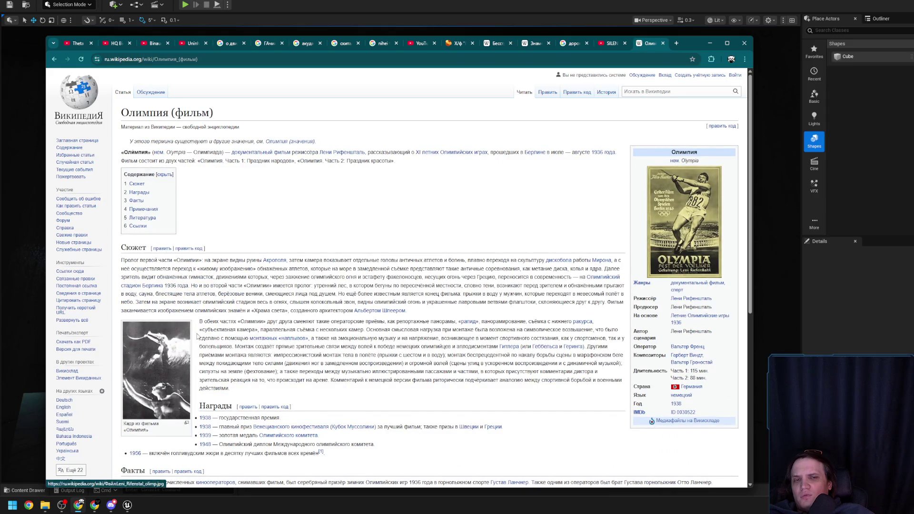
pyautogui.click(172, 358)
pyautogui.click(54, 59)
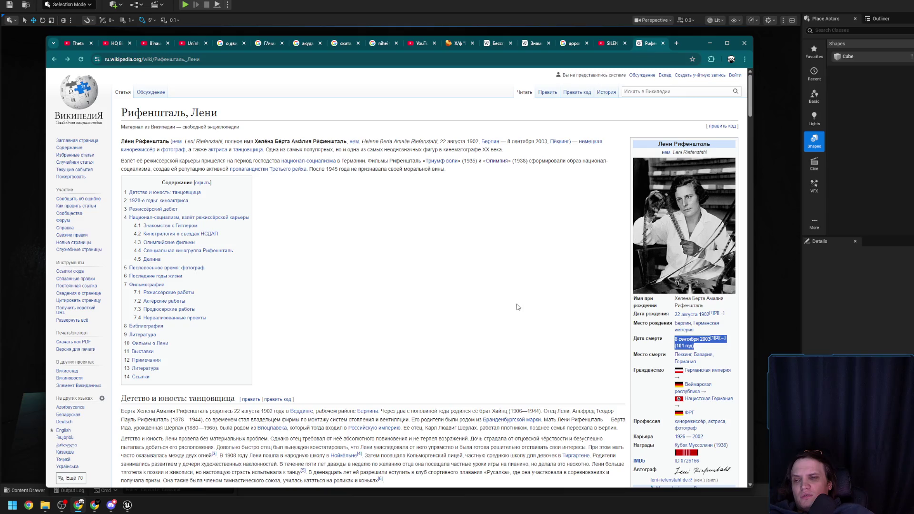
pyautogui.scroll(-5, 507, 298)
pyautogui.scroll(5, 506, 299)
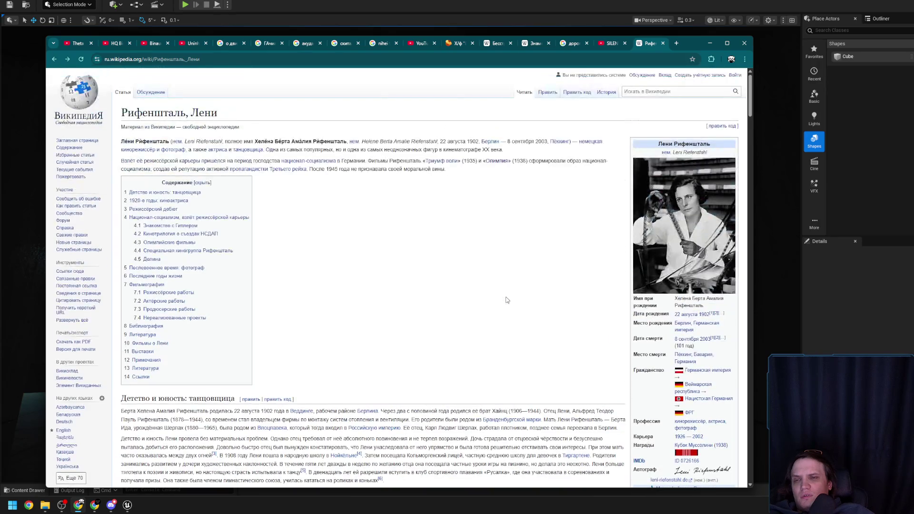
pyautogui.click(663, 43)
pyautogui.click(709, 43)
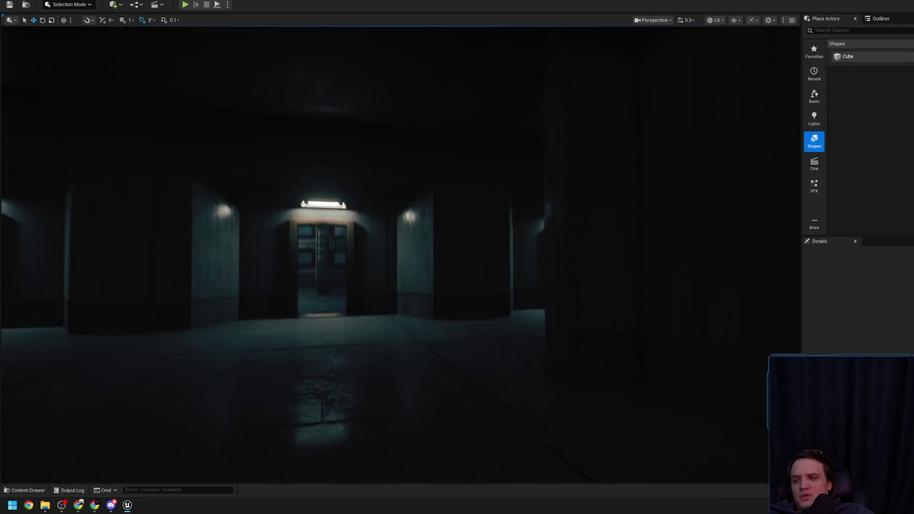
# Step: Fly the camera through the corridors toward the lit window, then turn to face the lit doorway
pyautogui.press('w')
pyautogui.scroll(-1, 400, 255)
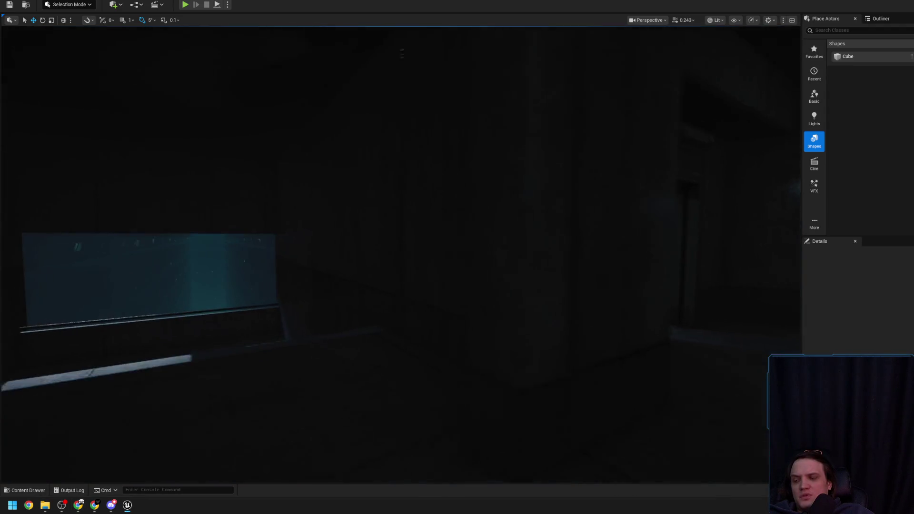
pyautogui.press('w')
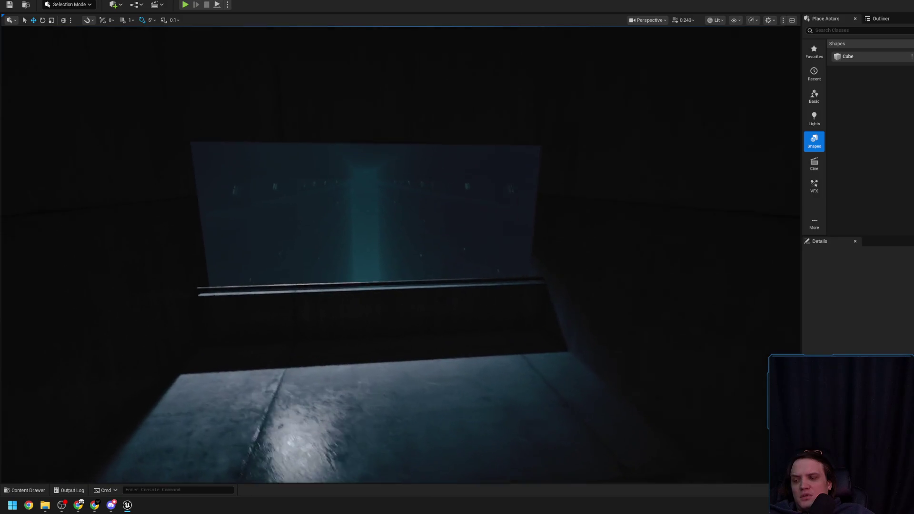
pyautogui.moveTo(480, 267); pyautogui.dragTo(480, 268)
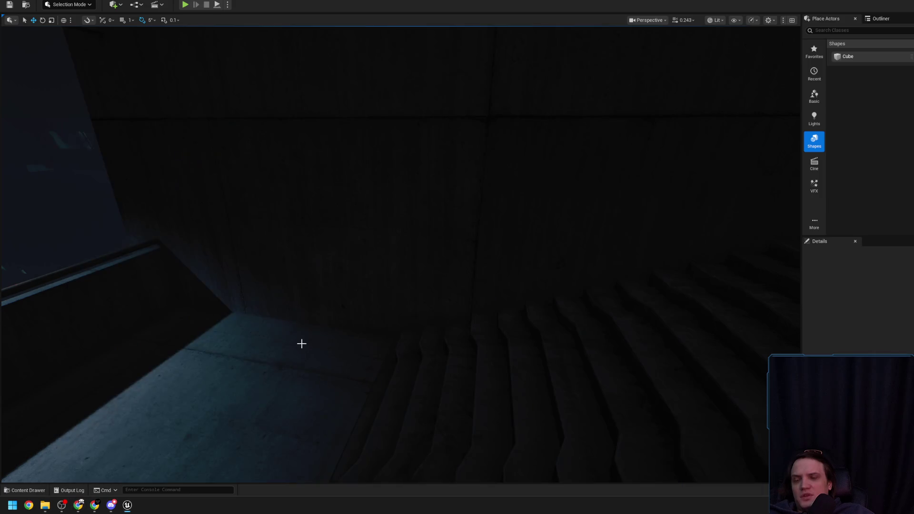
pyautogui.moveTo(302, 343)
pyautogui.mouseDown()
pyautogui.moveTo(309, 351)
pyautogui.moveTo(355, 227)
pyautogui.mouseUp()
pyautogui.scroll(2, 309, 351)
pyautogui.scroll(2, 309, 350)
pyautogui.scroll(1, 308, 351)
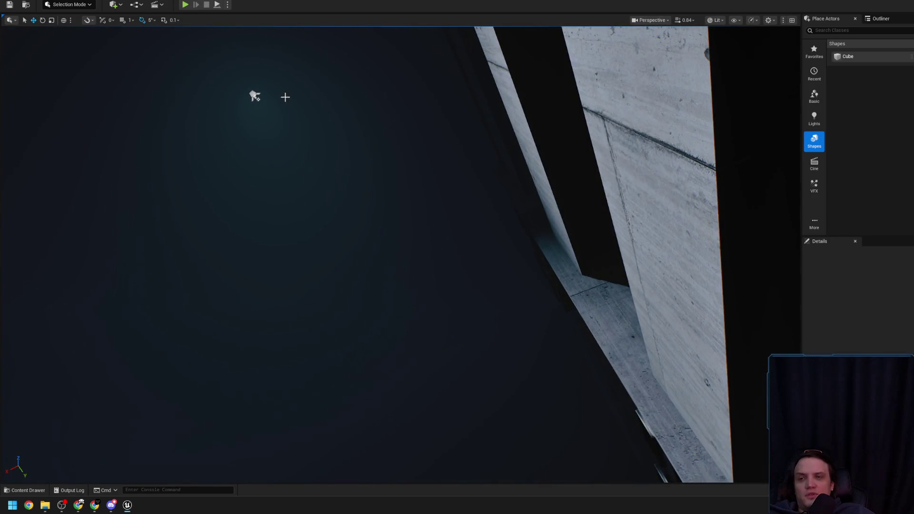
# Step: Fly from the corridor spotlight into the dark room and along the concrete railing and ledge
pyautogui.click(255, 96)
pyautogui.moveTo(254, 97); pyautogui.dragTo(292, 104)
pyautogui.scroll(-2, 255, 96)
pyautogui.scroll(-2, 292, 104)
pyautogui.moveTo(393, 258); pyautogui.dragTo(392, 258)
pyautogui.moveTo(370, 298); pyautogui.dragTo(353, 299)
pyautogui.click(390, 206)
pyautogui.moveTo(389, 206); pyautogui.dragTo(389, 205)
# Step: Look down the concrete shaft and rotate SpotLight107 by -5 degrees, showing its Transform values
pyautogui.scroll(2, 389, 206)
pyautogui.scroll(-1, 390, 206)
pyautogui.scroll(1, 389, 205)
pyautogui.scroll(1, 389, 205)
pyautogui.scroll(1, 389, 206)
pyautogui.moveTo(374, 260); pyautogui.dragTo(373, 260)
pyautogui.scroll(2, 374, 260)
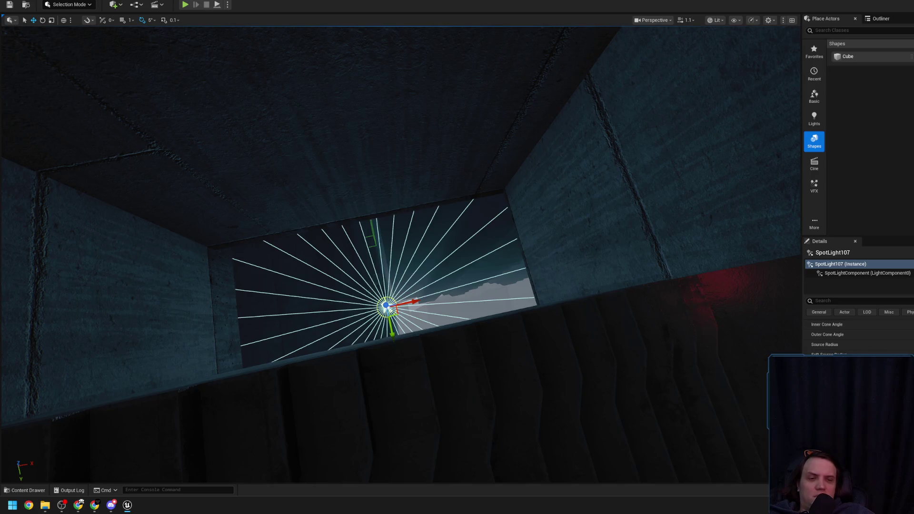
pyautogui.moveTo(738, 343); pyautogui.dragTo(738, 343)
pyautogui.scroll(3, 738, 342)
pyautogui.moveTo(435, 313); pyautogui.dragTo(434, 313)
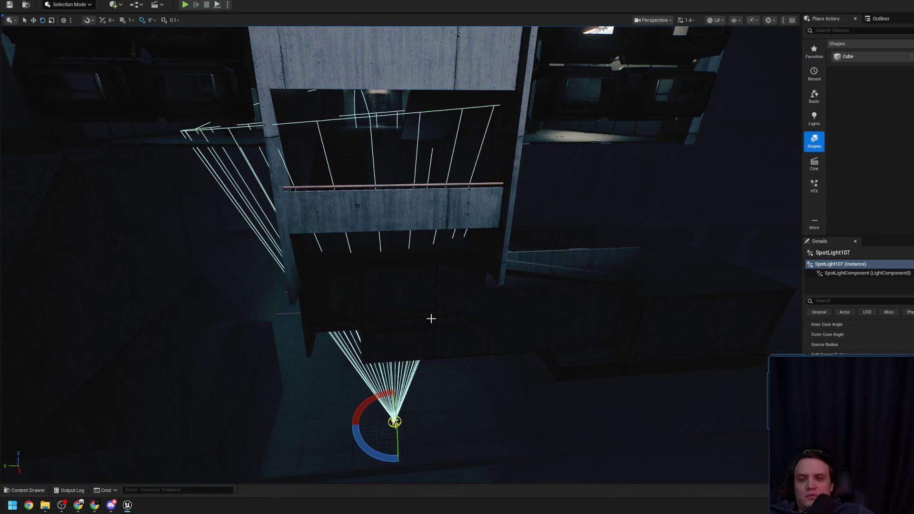
pyautogui.moveTo(394, 389); pyautogui.dragTo(397, 388)
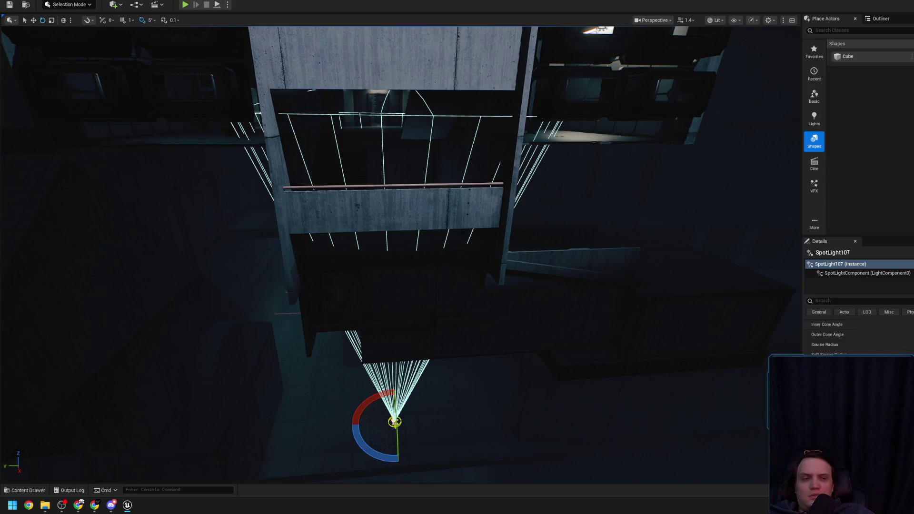
pyautogui.click(808, 324)
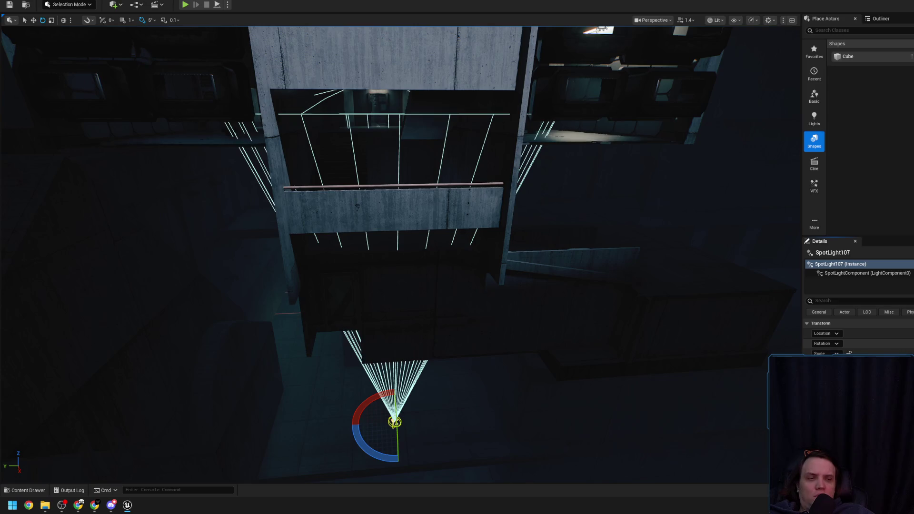
# Step: Survey the stairwell, select SpotLight30 by the concrete wall, and bring Chrome back up
pyautogui.moveTo(564, 169); pyautogui.dragTo(564, 169)
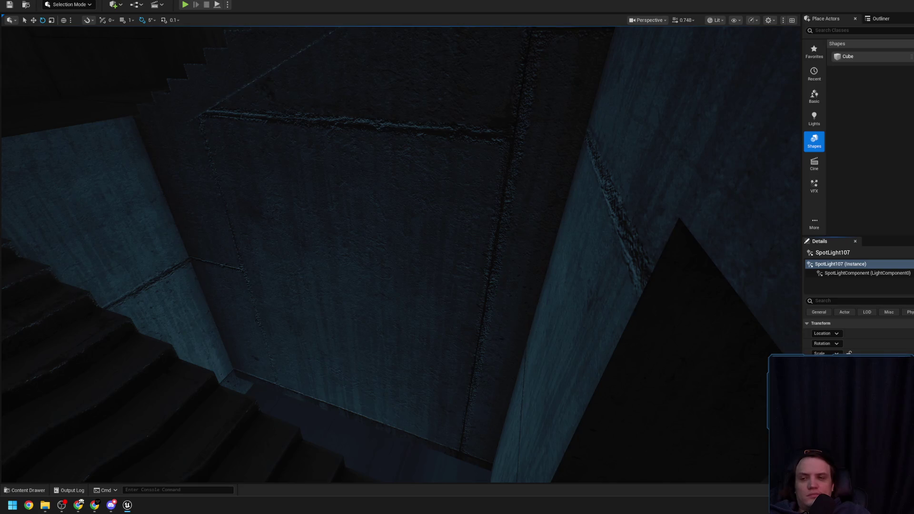
pyautogui.moveTo(565, 169); pyautogui.dragTo(564, 169)
pyautogui.scroll(-2, 565, 169)
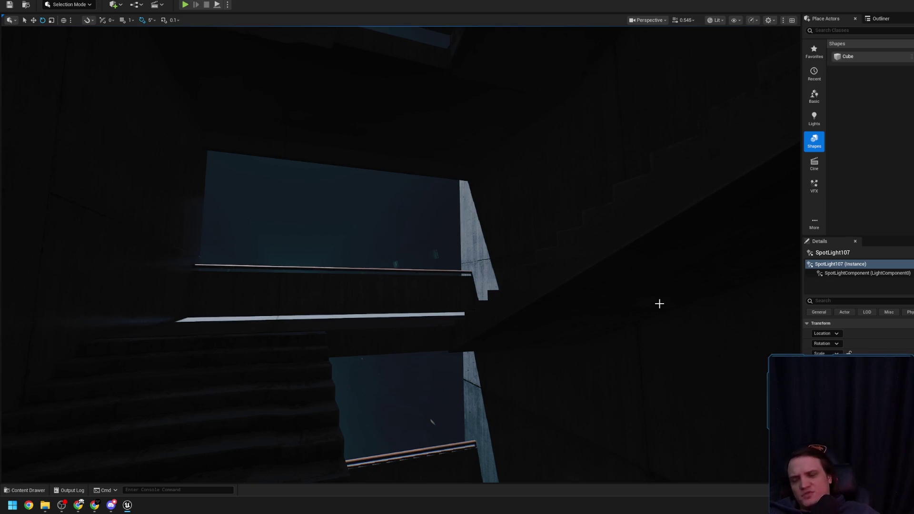
pyautogui.moveTo(659, 304)
pyautogui.mouseDown()
pyautogui.moveTo(585, 332)
pyautogui.moveTo(382, 239)
pyautogui.mouseUp()
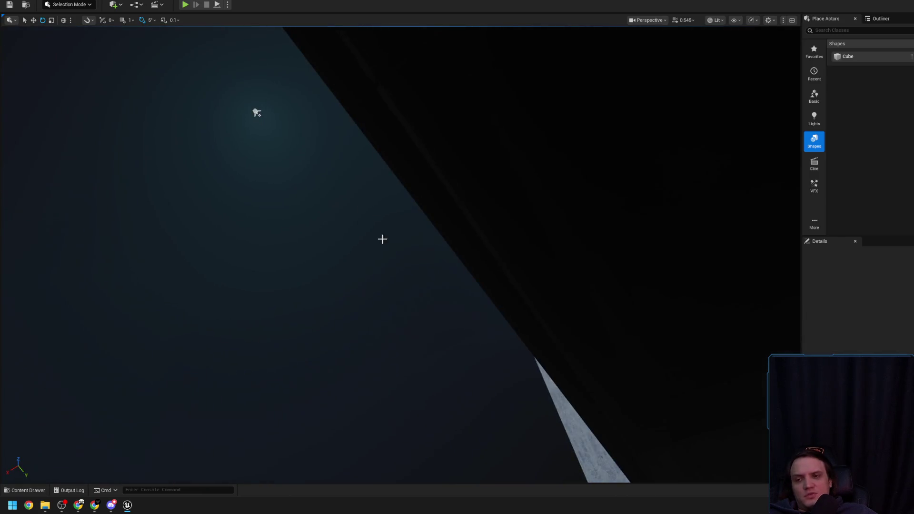
pyautogui.click(254, 111)
pyautogui.moveTo(255, 111); pyautogui.dragTo(305, 127)
pyautogui.moveTo(396, 200); pyautogui.dragTo(396, 200)
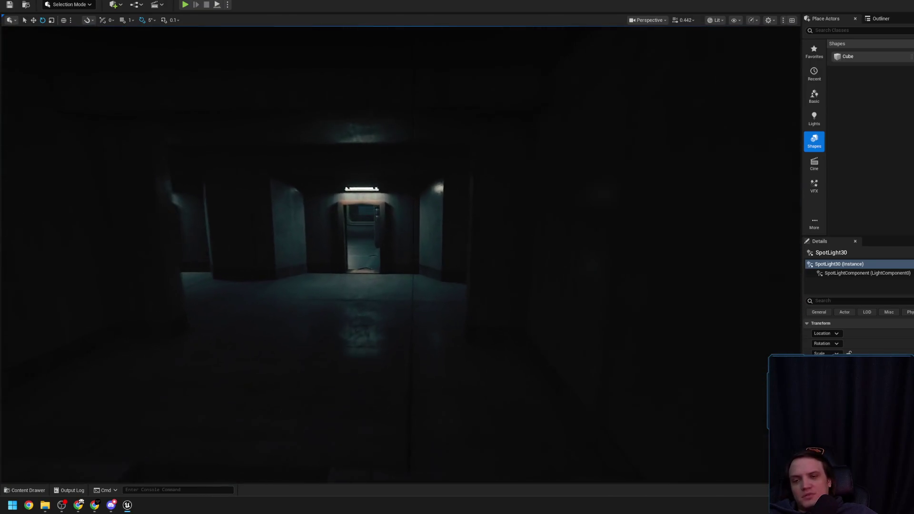
pyautogui.click(78, 505)
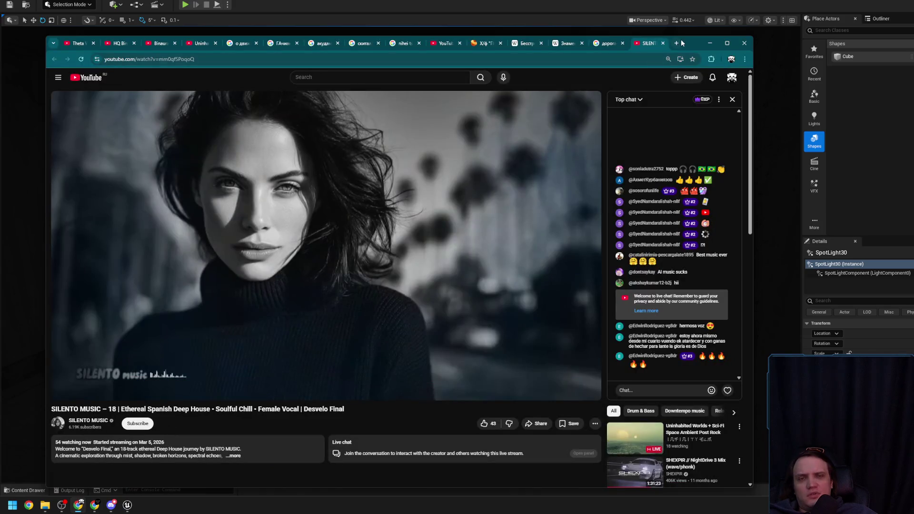
# Step: Search Google for 'скорцезе' in a new tab and open Martin Scorsese's Kinopoisk page
pyautogui.click(677, 44)
pyautogui.write('скор')
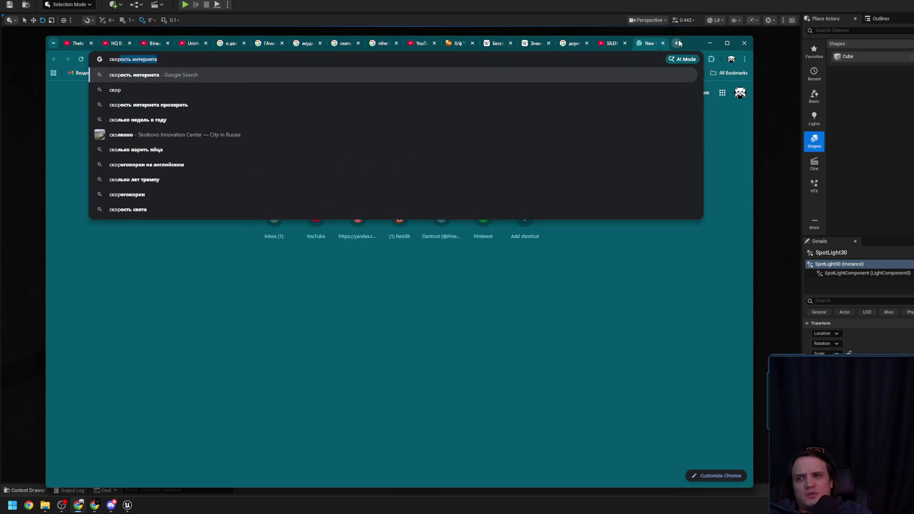
pyautogui.write('цезе')
pyautogui.press('Return')
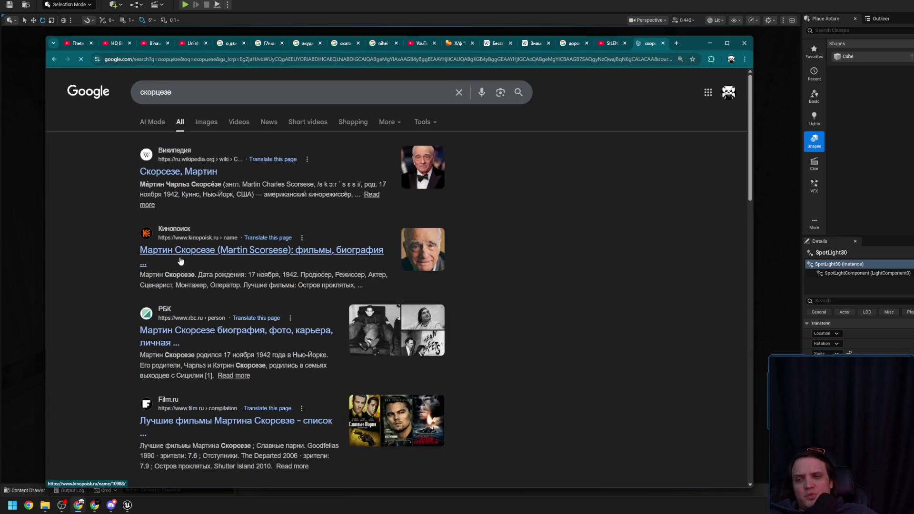
pyautogui.click(181, 254)
# Step: Scroll through his producer filmography, then go back to the Google search results
pyautogui.scroll(-10, 440, 295)
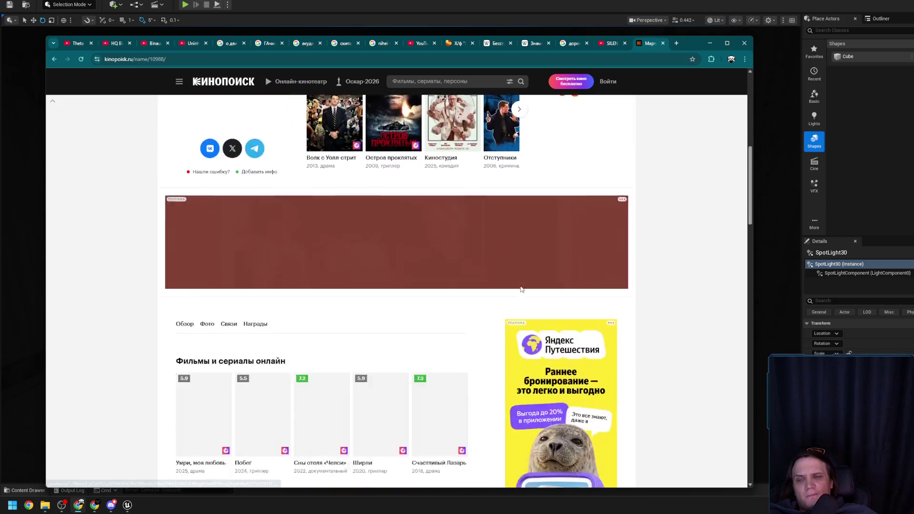
pyautogui.scroll(-9, 440, 295)
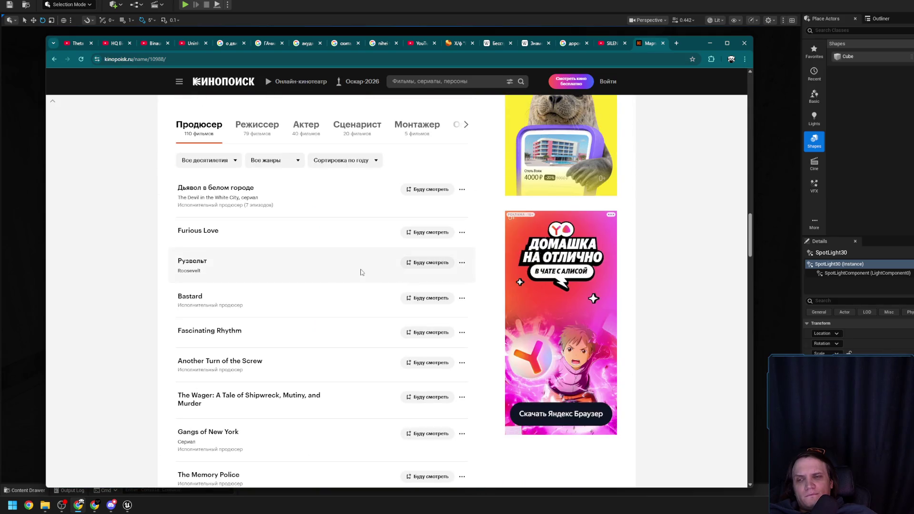
pyautogui.scroll(-1, 327, 244)
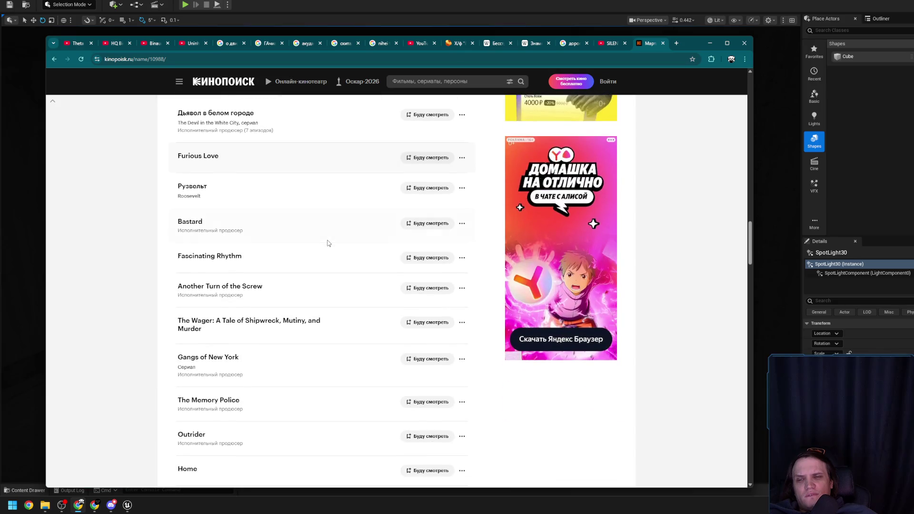
pyautogui.scroll(4, 332, 318)
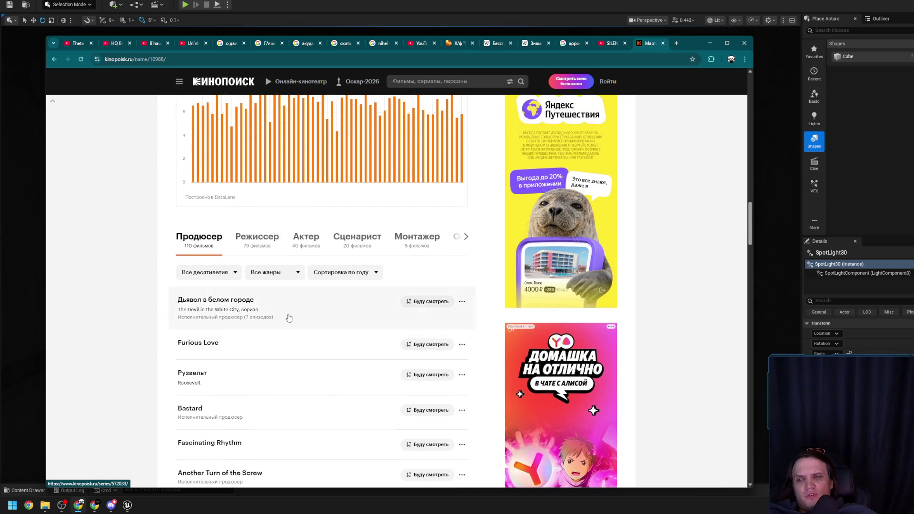
pyautogui.scroll(-8, 288, 318)
pyautogui.scroll(-10, 287, 318)
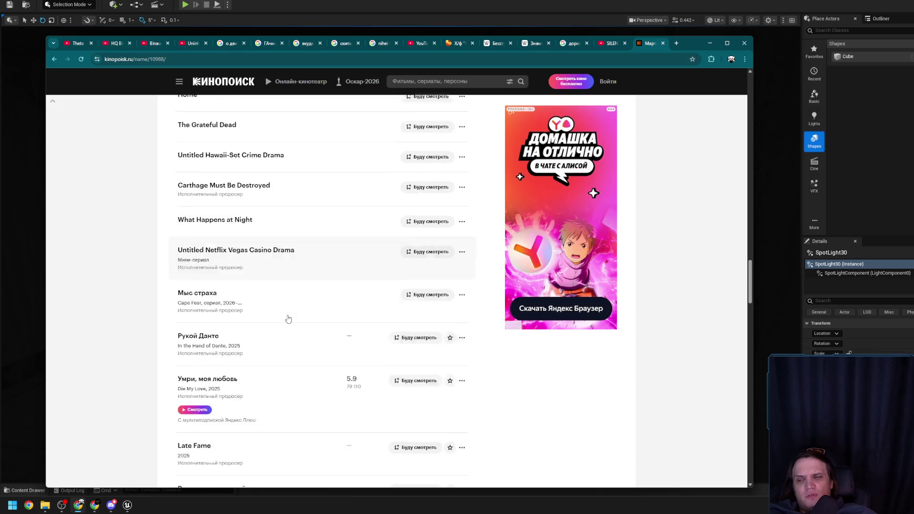
pyautogui.scroll(-10, 287, 318)
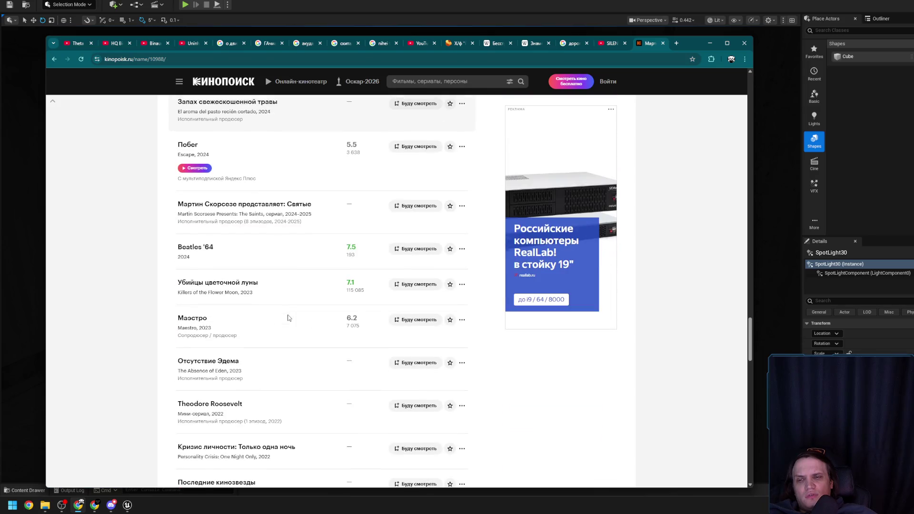
pyautogui.scroll(3, 179, 227)
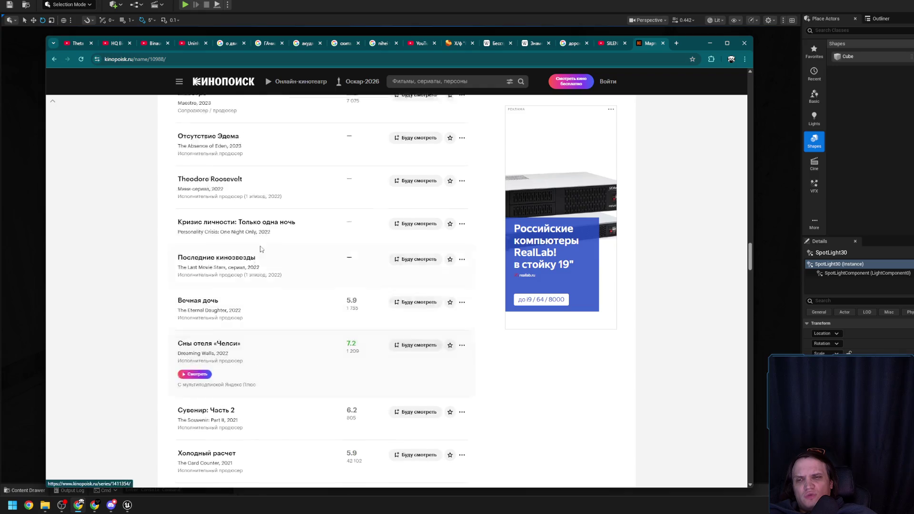
pyautogui.hotkey('alt', 'Left')
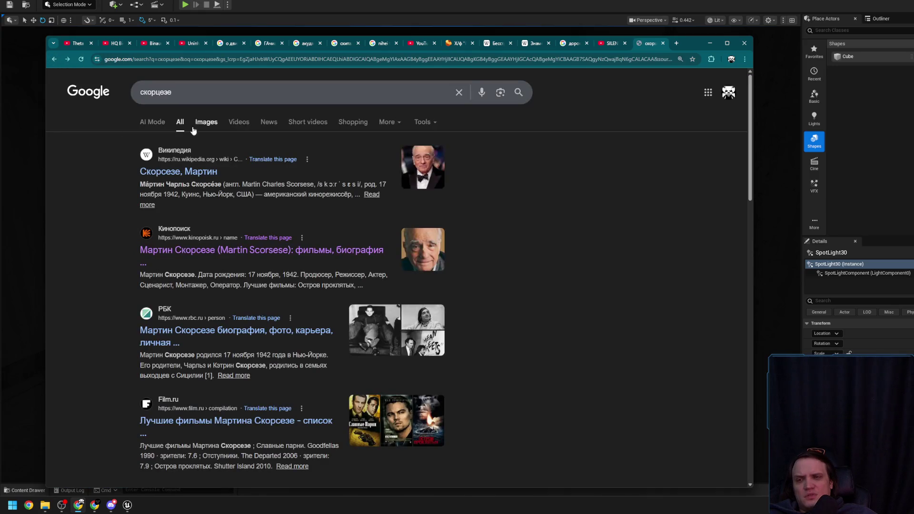
# Step: Copy the filmmaker's full name from the Wikipedia snippet, search it on Google, and open his IMDb page
pyautogui.moveTo(245, 184); pyautogui.dragTo(293, 183)
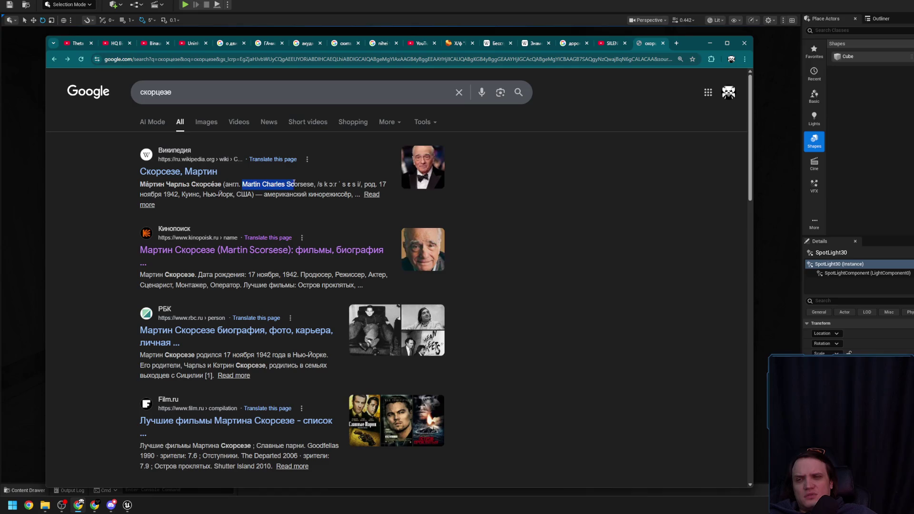
pyautogui.hotkey('ctrl', 'c')
pyautogui.tripleClick(190, 92)
pyautogui.hotkey('ctrl', 'v')
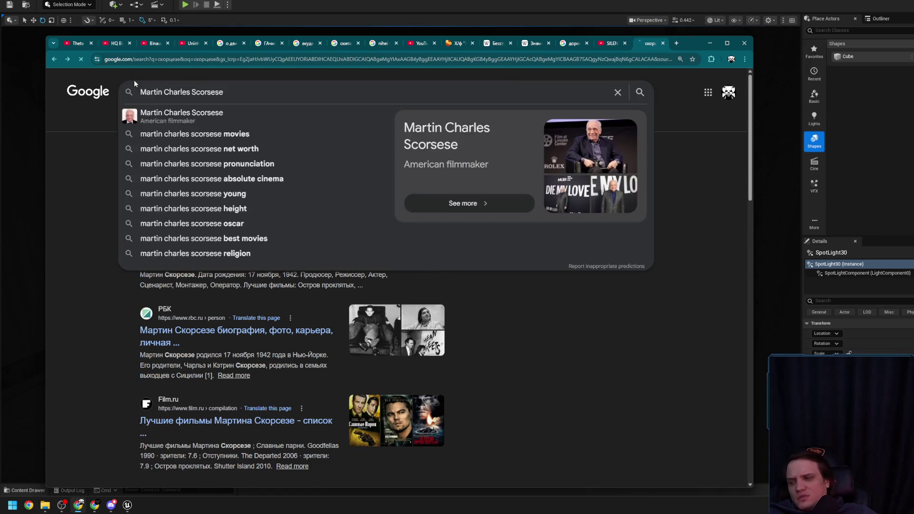
pyautogui.press('Return')
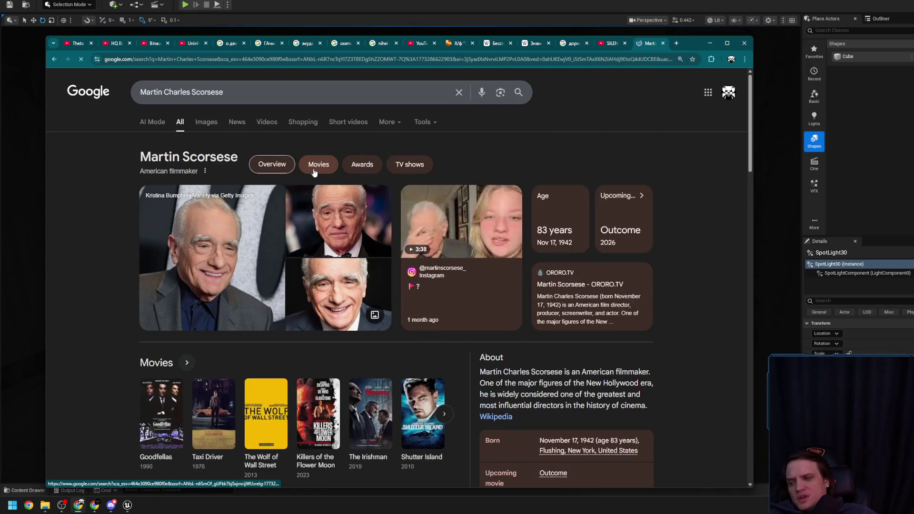
pyautogui.scroll(-5, 235, 330)
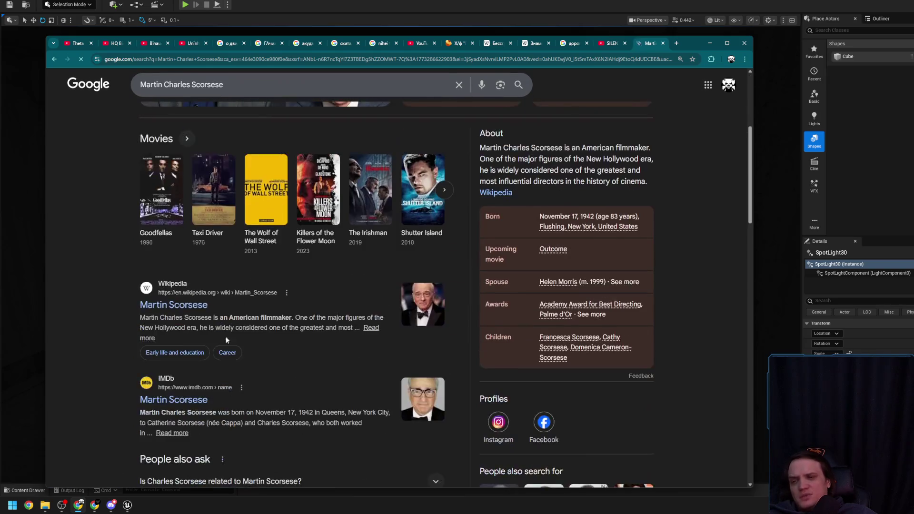
pyautogui.click(180, 401)
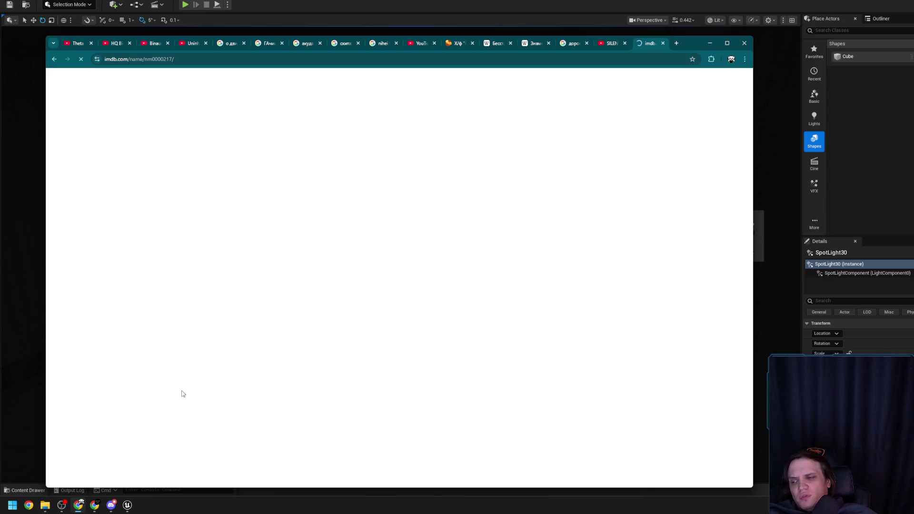
# Step: Expand the Director > Previous credits on Martin Scorsese's IMDb profile
pyautogui.scroll(-15, 334, 361)
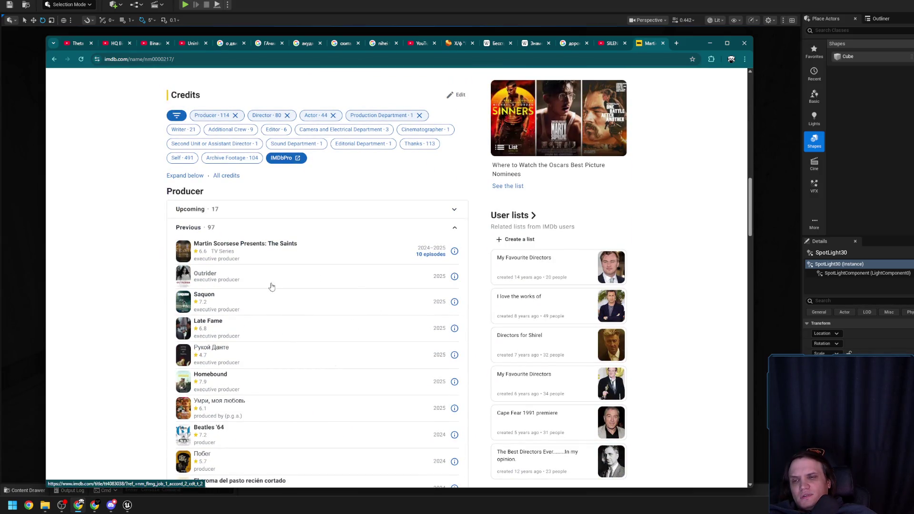
pyautogui.scroll(-2, 286, 309)
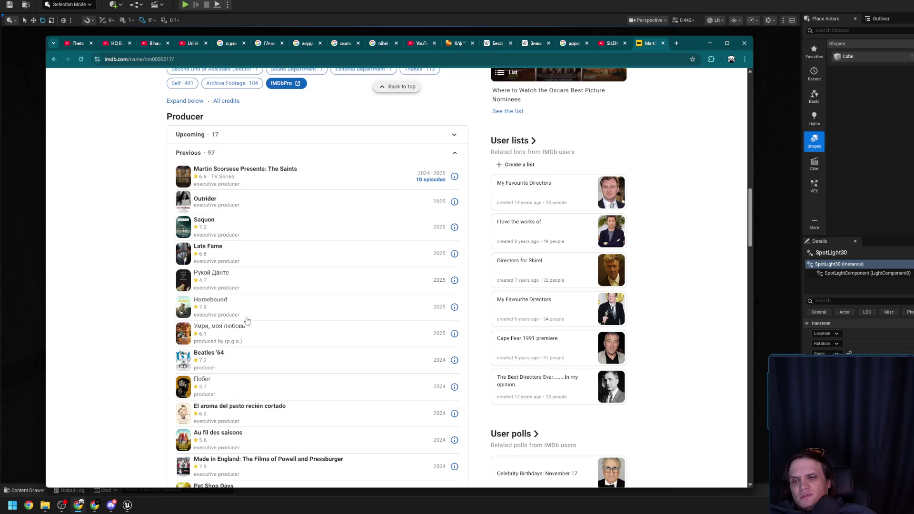
pyautogui.scroll(-1, 374, 272)
pyautogui.scroll(-1, 374, 272)
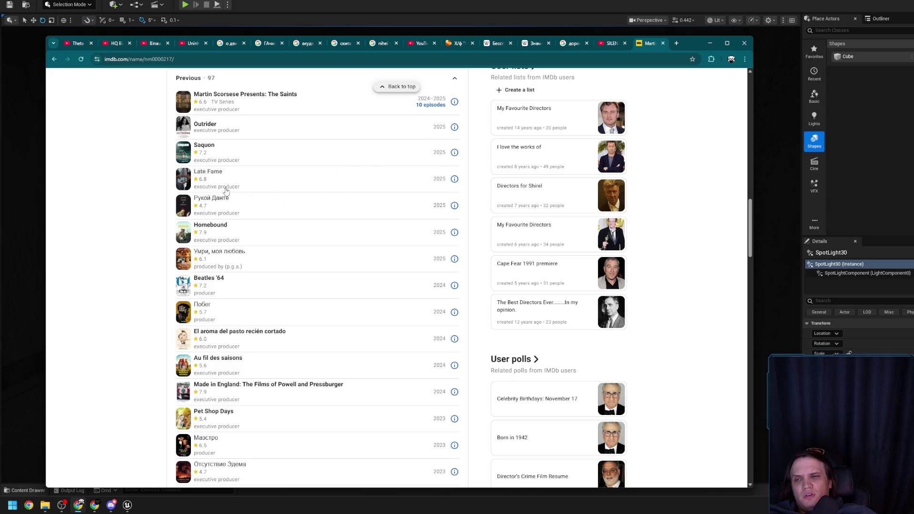
pyautogui.scroll(2, 233, 250)
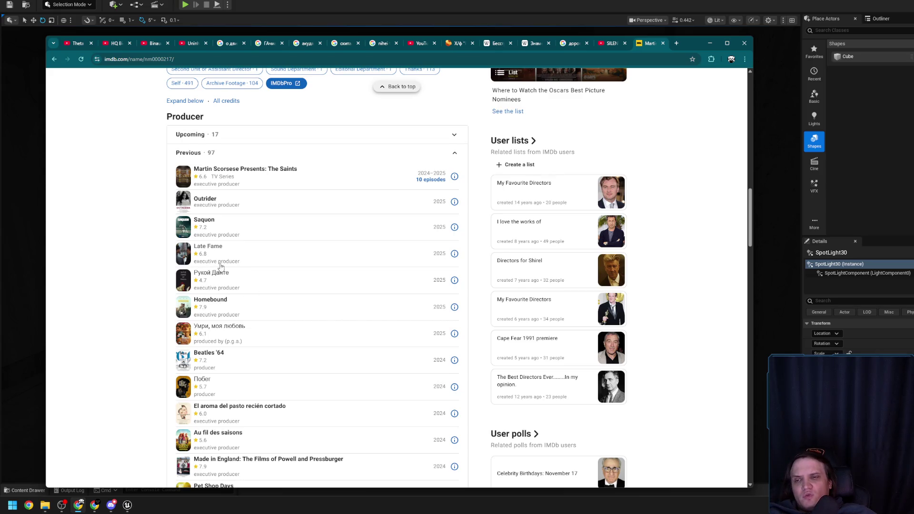
pyautogui.scroll(3, 220, 266)
pyautogui.scroll(-13, 230, 345)
pyautogui.scroll(3, 241, 331)
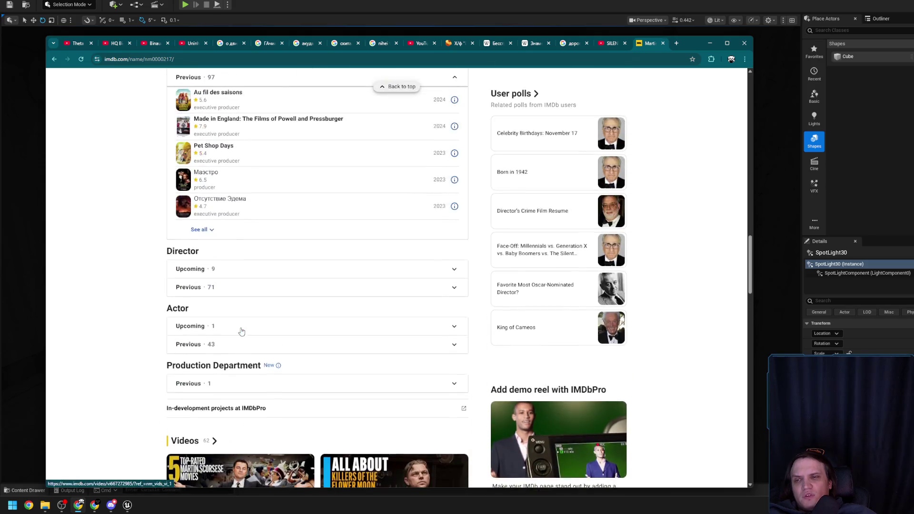
pyautogui.click(209, 295)
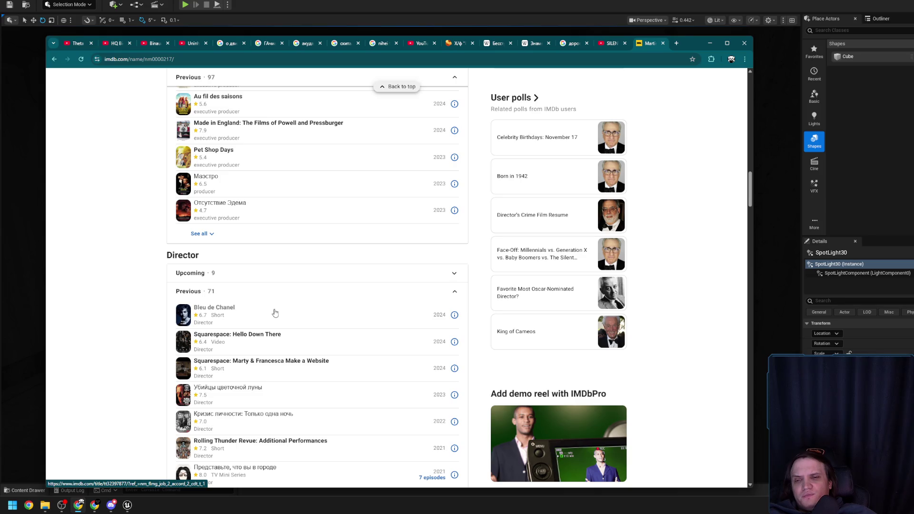
# Step: Preview Убийцы цветочной луны (Killers of the Flower Moon) in a new tab, then close it
pyautogui.scroll(-2, 275, 312)
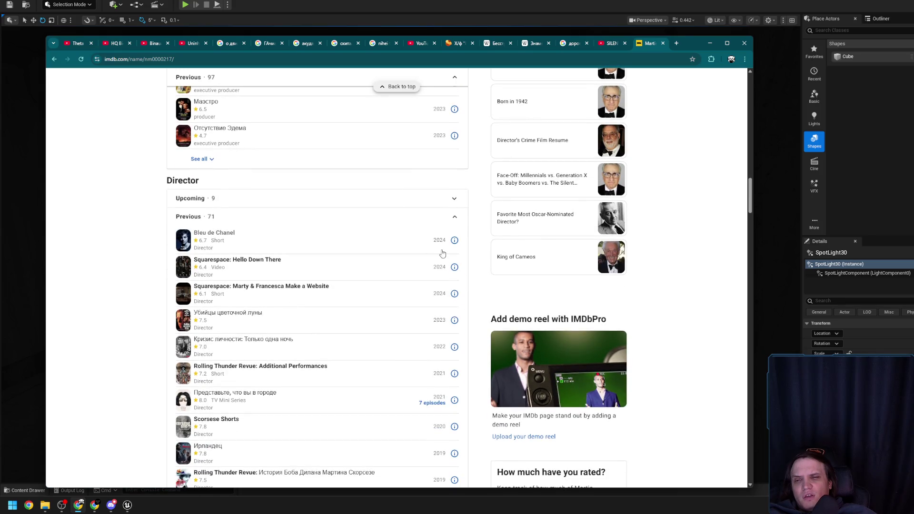
pyautogui.scroll(2, 436, 247)
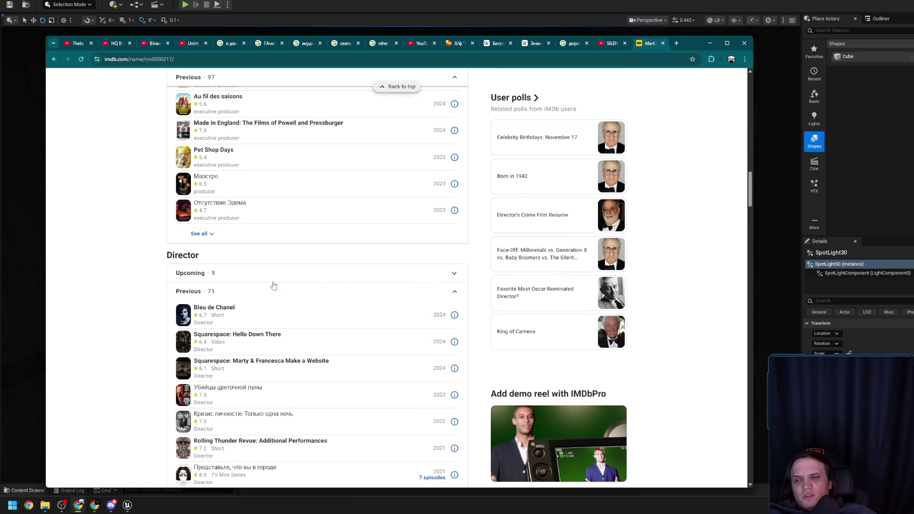
pyautogui.scroll(-5, 286, 286)
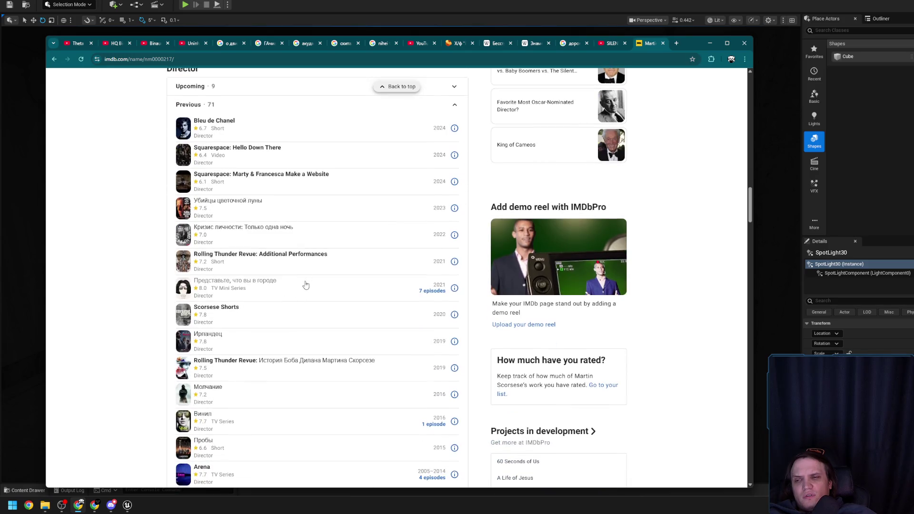
pyautogui.middleClick(229, 201)
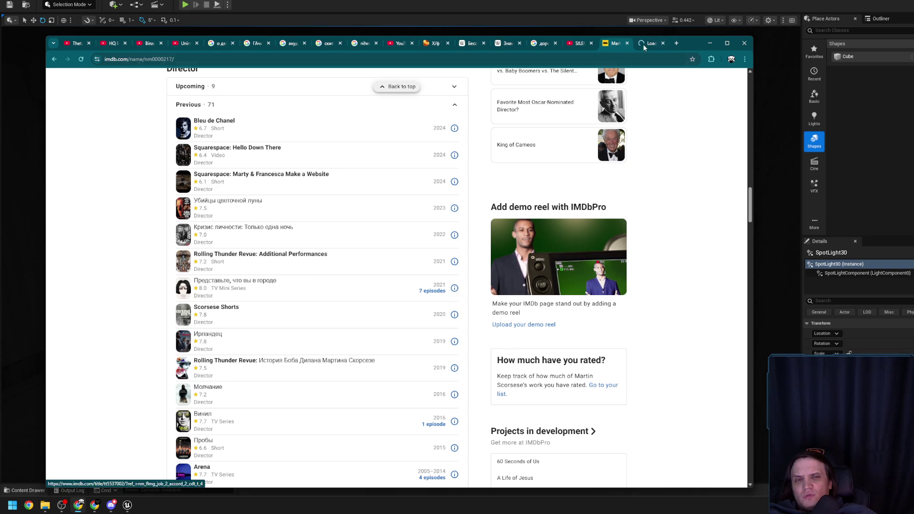
pyautogui.click(645, 44)
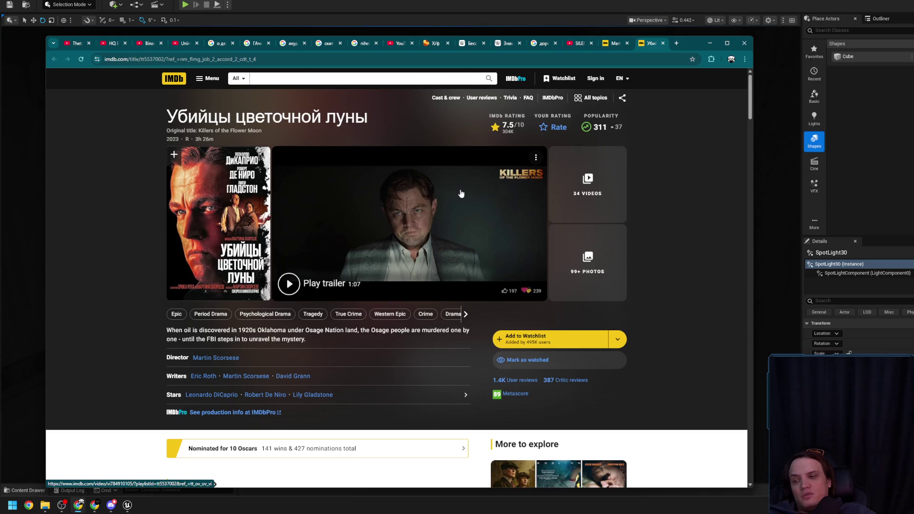
pyautogui.click(663, 43)
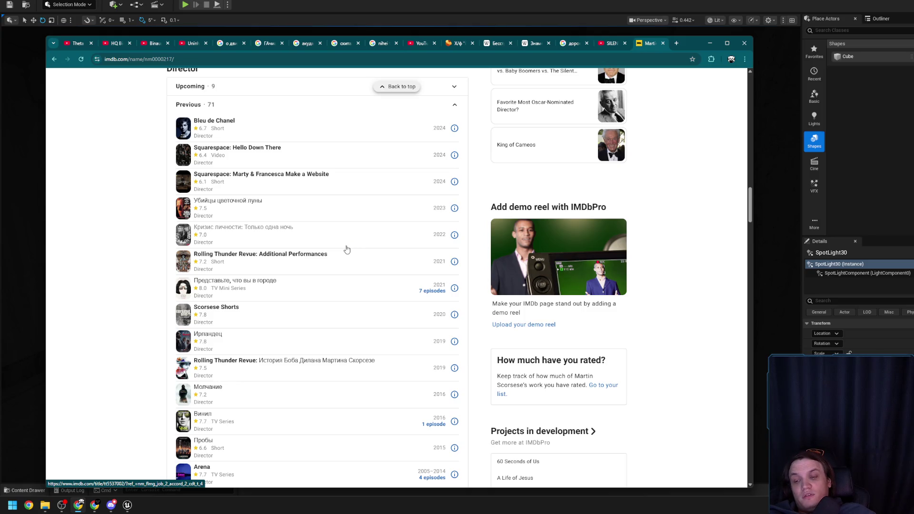
pyautogui.scroll(-1, 347, 250)
pyautogui.scroll(-1, 322, 286)
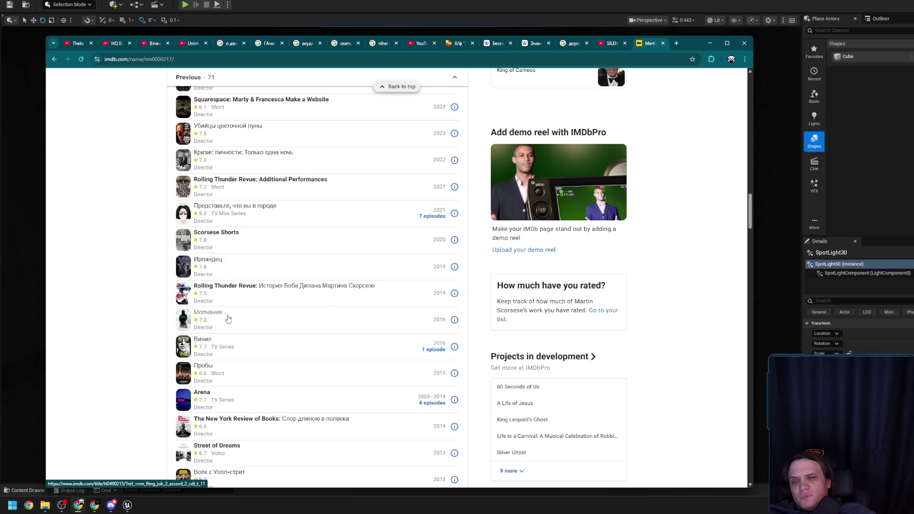
pyautogui.middleClick(211, 316)
pyautogui.scroll(-2, 211, 316)
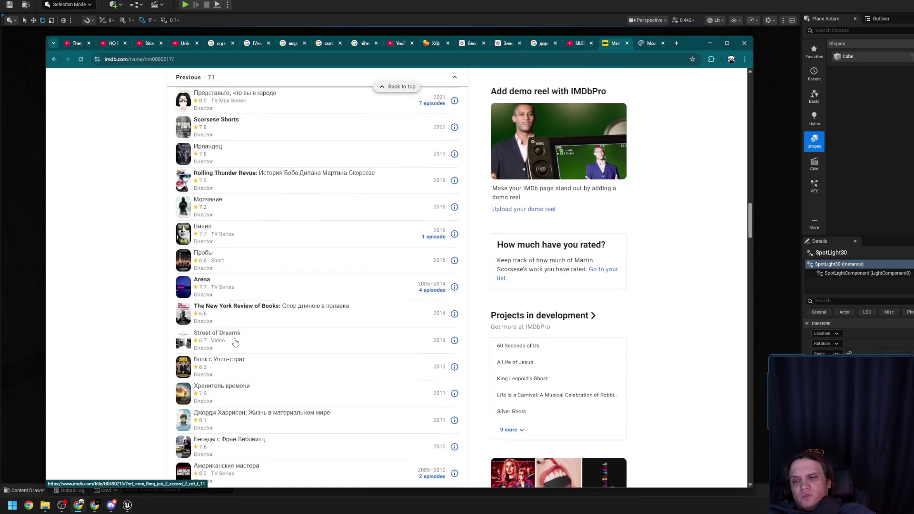
pyautogui.scroll(-2, 233, 292)
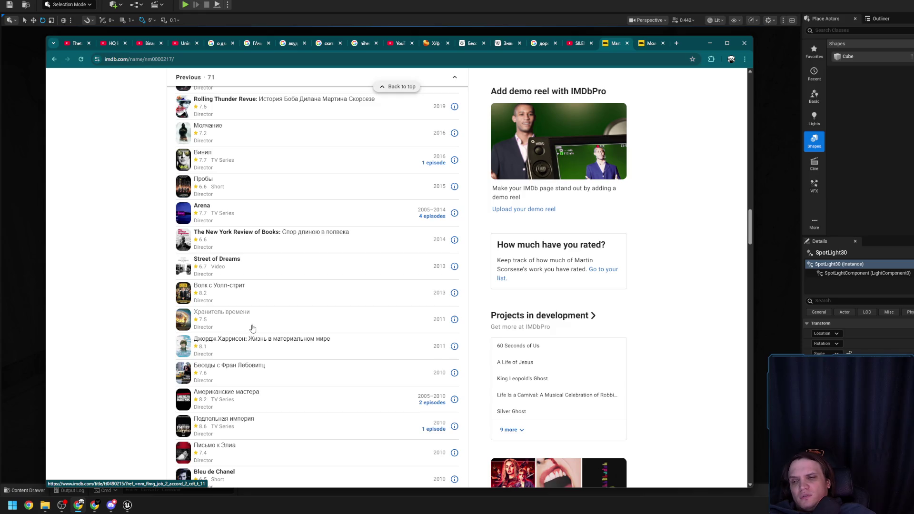
pyautogui.middleClick(234, 312)
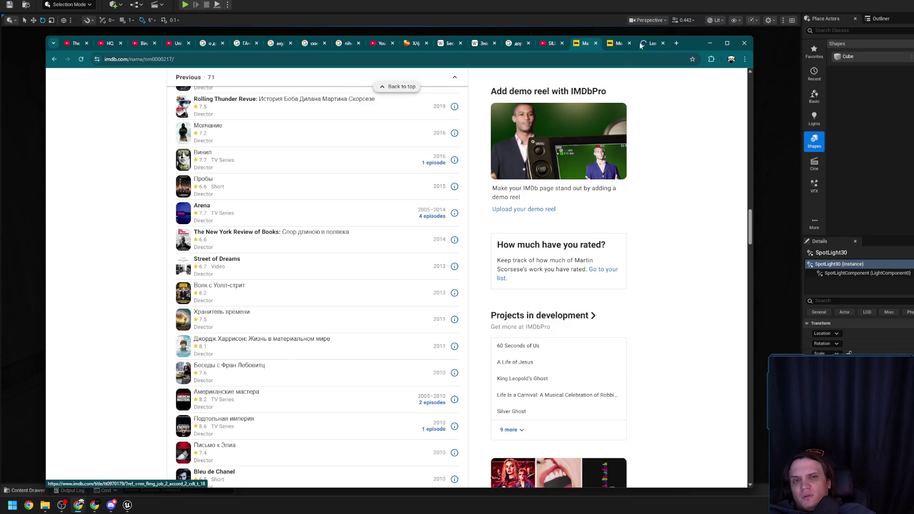
pyautogui.click(619, 44)
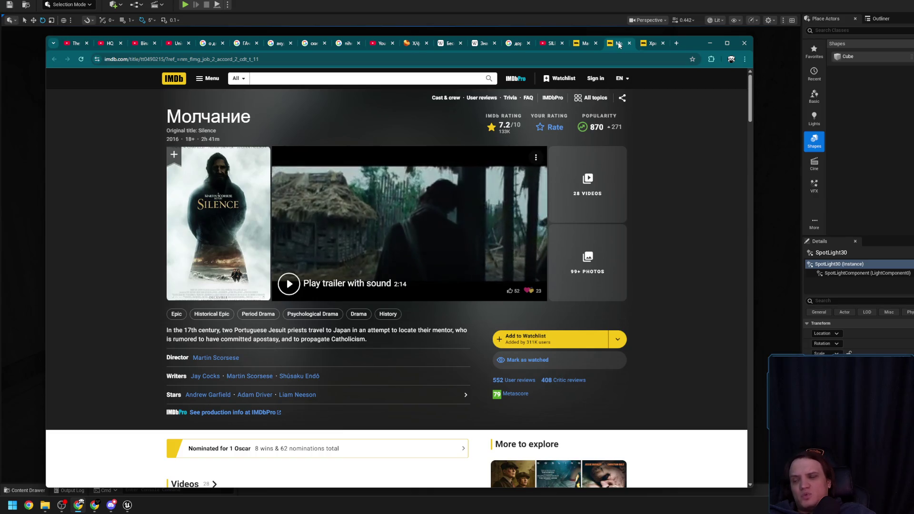
pyautogui.middleClick(619, 45)
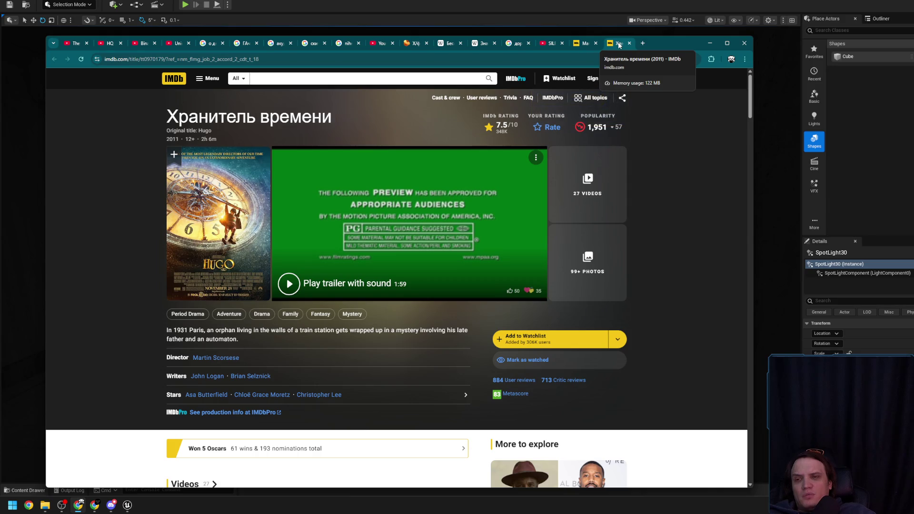
pyautogui.middleClick(619, 45)
pyautogui.scroll(-2, 400, 284)
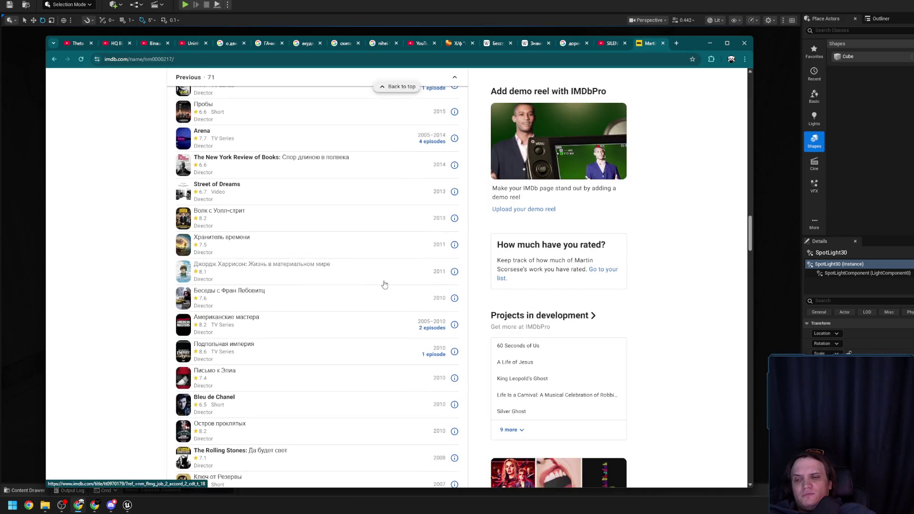
# Step: Scroll through Martin Scorsese's previous director credits list
pyautogui.scroll(-3, 328, 305)
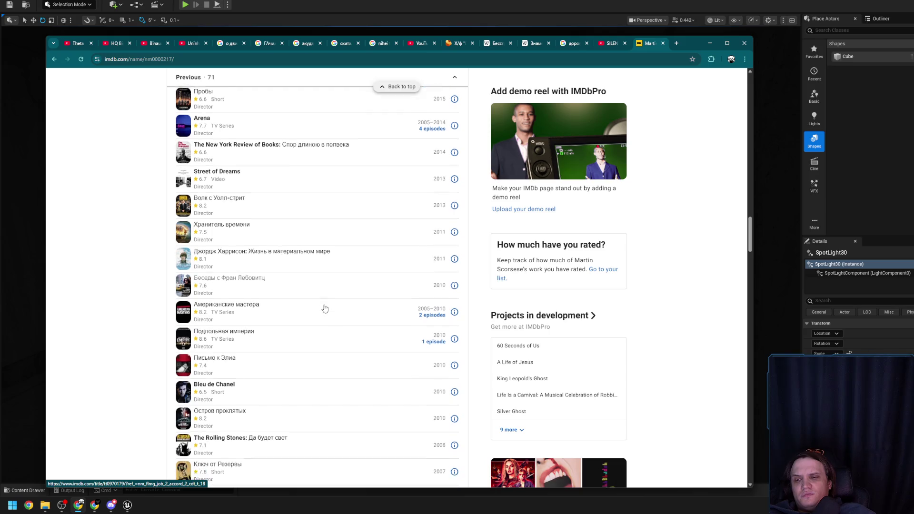
pyautogui.scroll(-3, 324, 308)
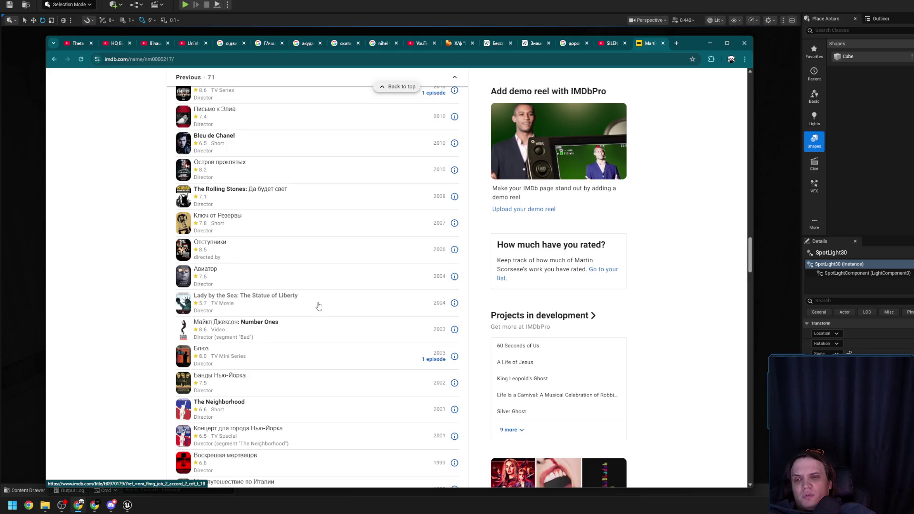
pyautogui.scroll(-3, 319, 306)
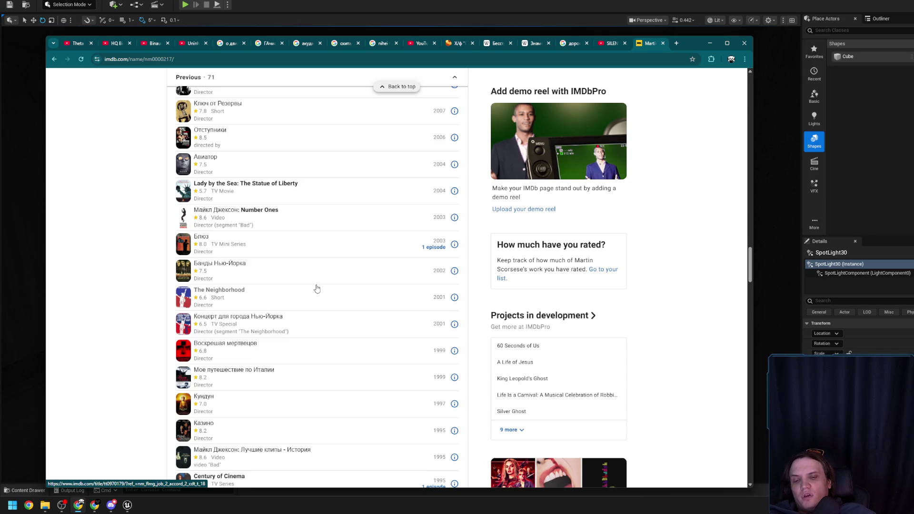
pyautogui.scroll(-3, 317, 289)
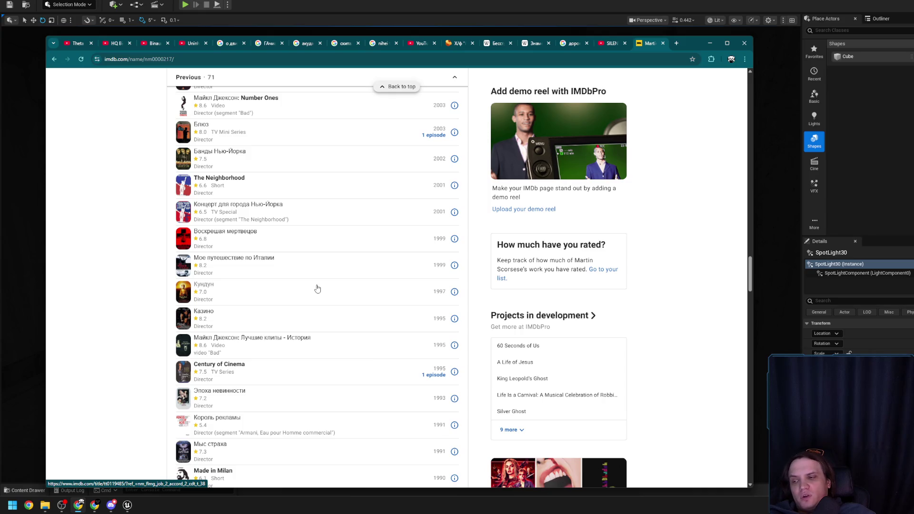
pyautogui.scroll(-1, 317, 288)
pyautogui.scroll(-1, 317, 288)
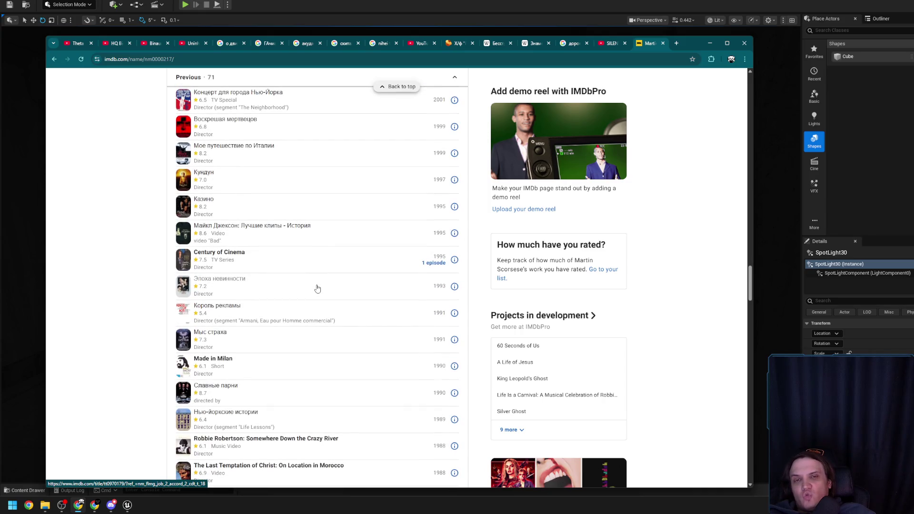
pyautogui.scroll(-2, 317, 289)
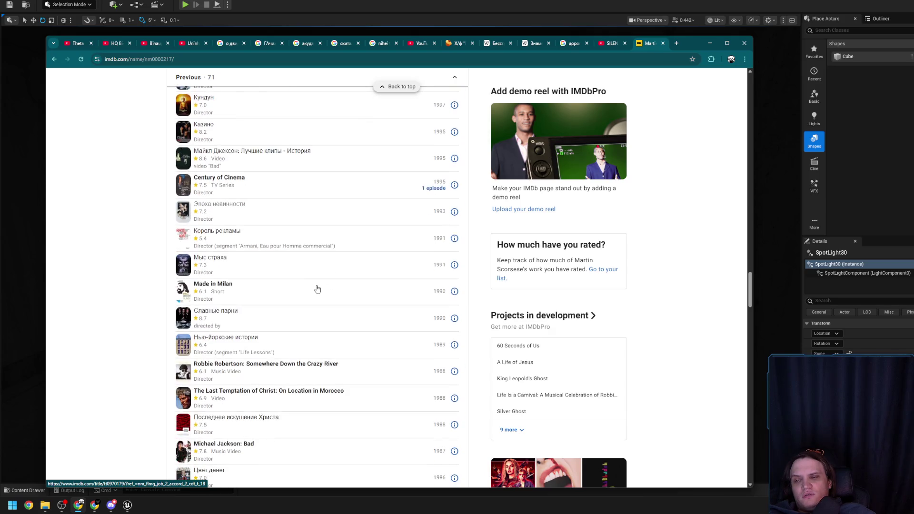
pyautogui.scroll(-2, 317, 288)
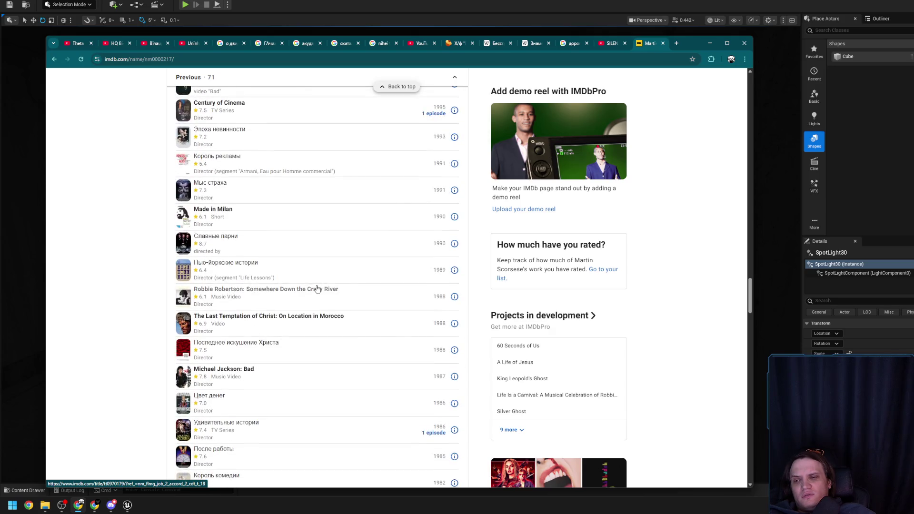
pyautogui.scroll(-1, 317, 288)
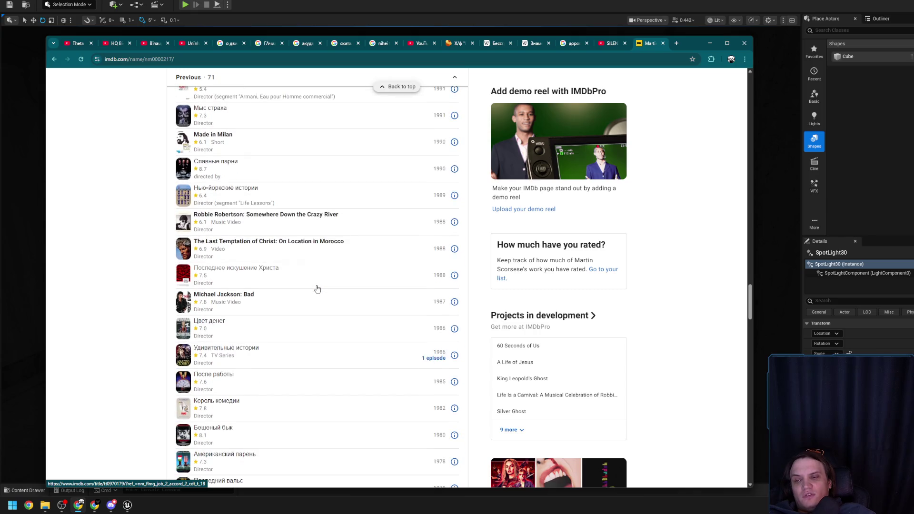
pyautogui.scroll(-1, 317, 288)
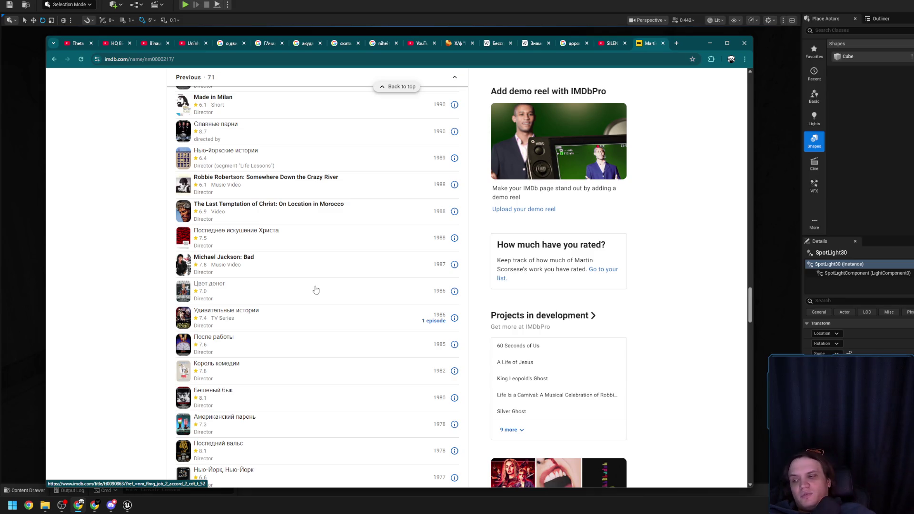
pyautogui.scroll(-2, 317, 290)
pyautogui.scroll(-2, 310, 288)
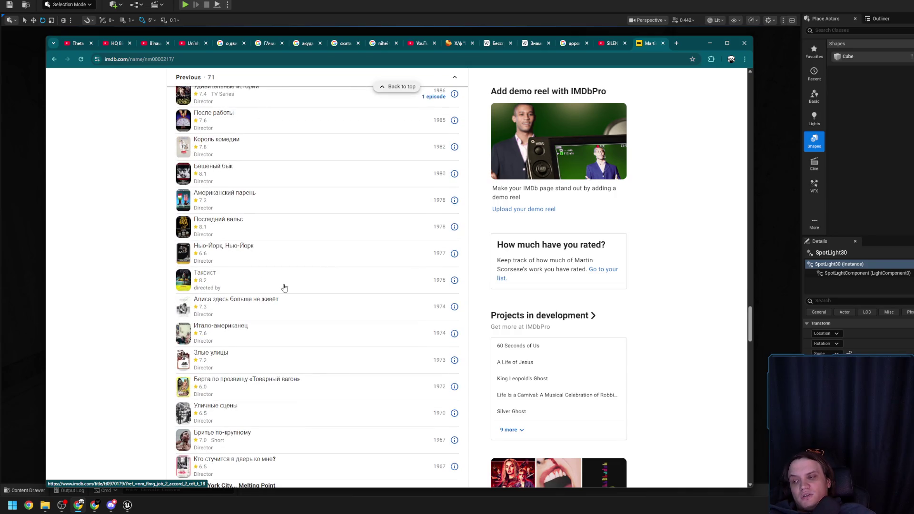
pyautogui.scroll(7, 286, 288)
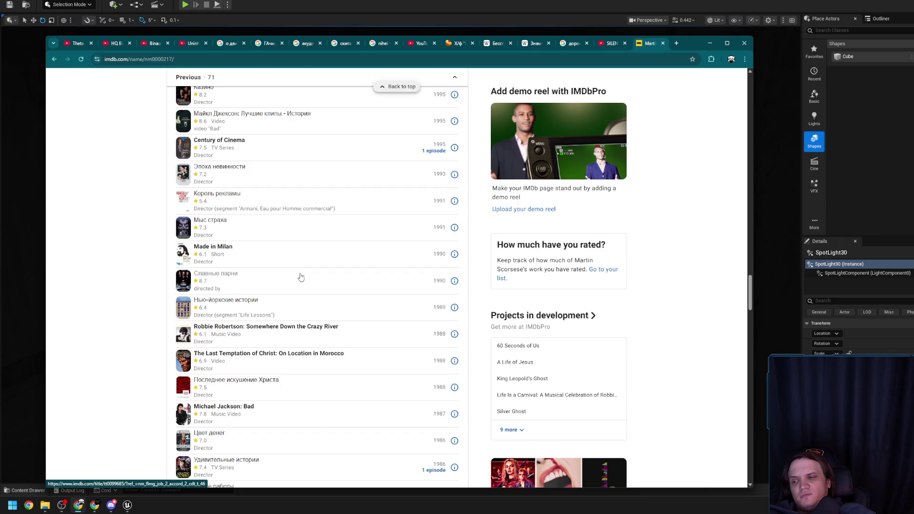
pyautogui.scroll(-6, 301, 277)
pyautogui.scroll(-2, 301, 277)
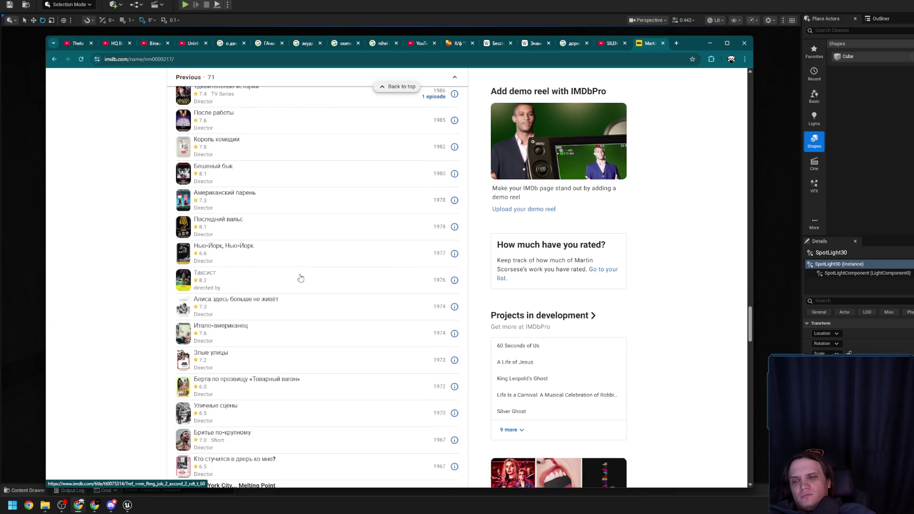
pyautogui.scroll(-5, 300, 278)
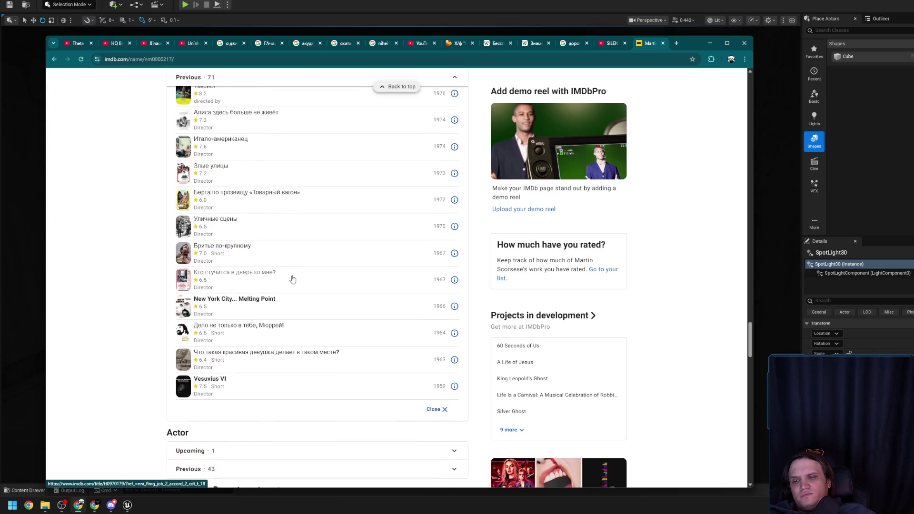
pyautogui.scroll(3, 215, 295)
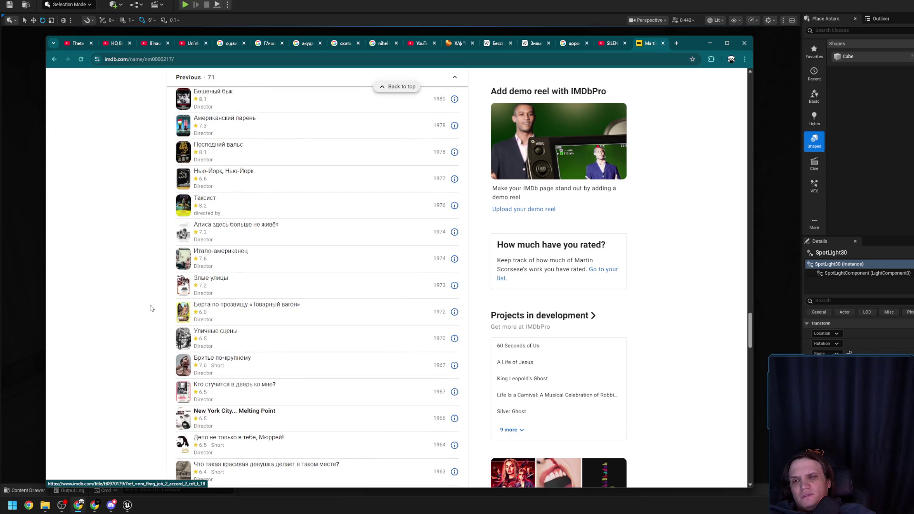
pyautogui.scroll(8, 150, 308)
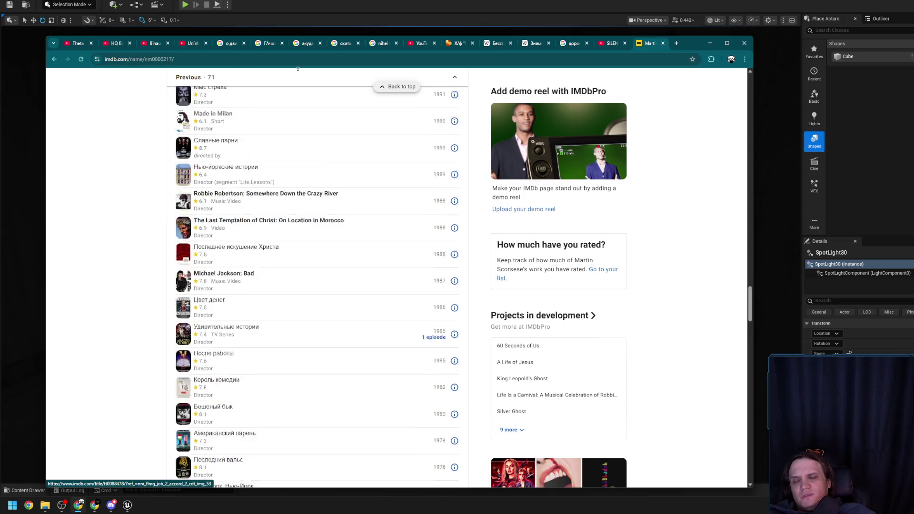
# Step: Jump back to the top of the profile and look over his biography and awards
pyautogui.click(397, 87)
pyautogui.scroll(-3, 294, 178)
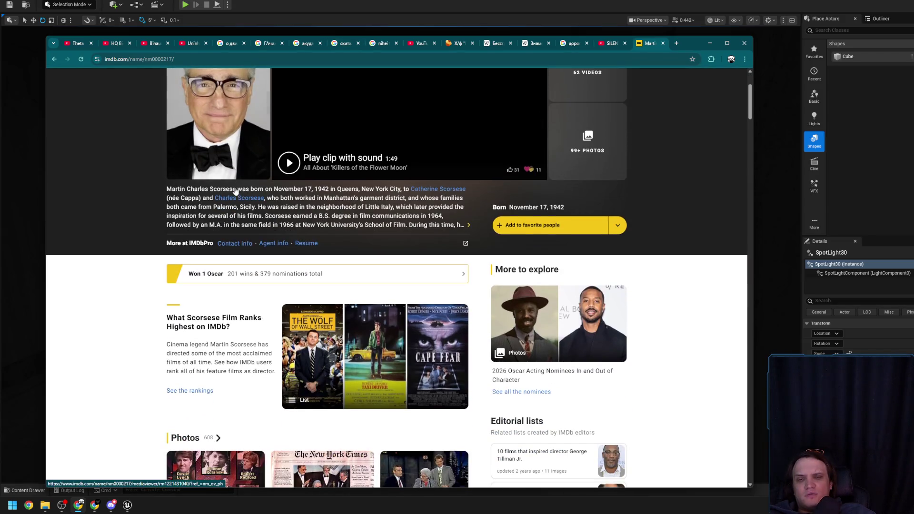
pyautogui.scroll(-2, 235, 191)
pyautogui.scroll(-3, 235, 191)
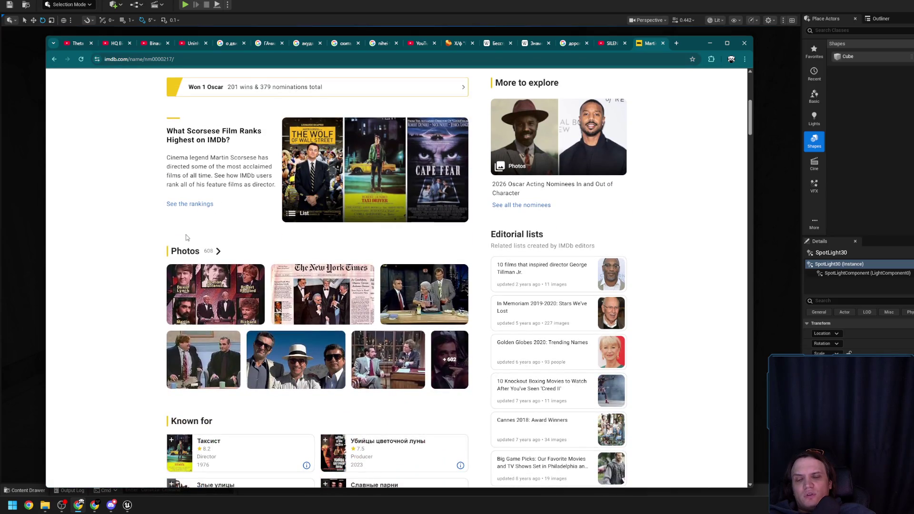
pyautogui.scroll(8, 187, 237)
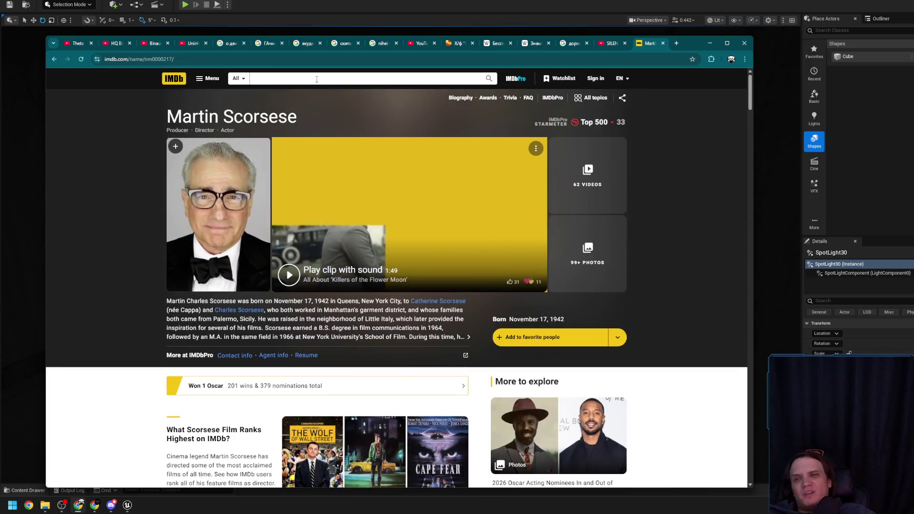
# Step: Search IMDb for Ethan Coen and open his profile page
pyautogui.click(316, 79)
pyautogui.write('крат')
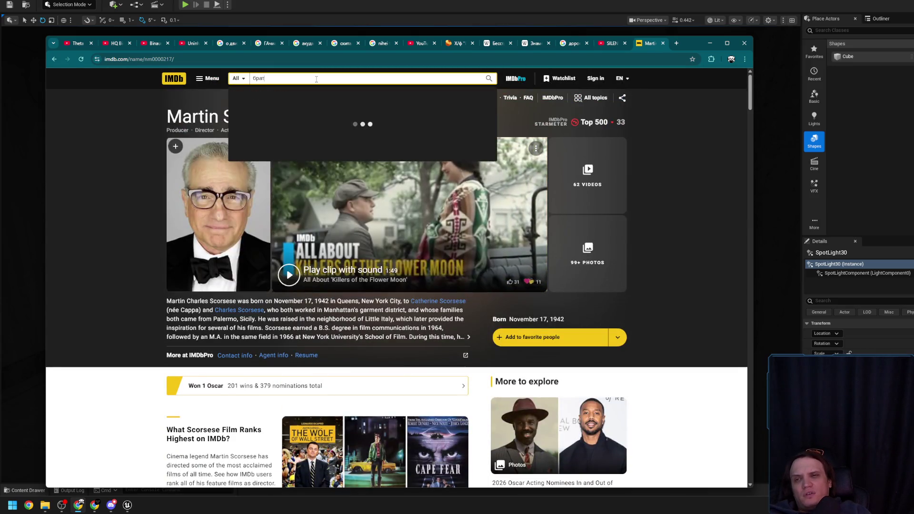
pyautogui.write('ы')
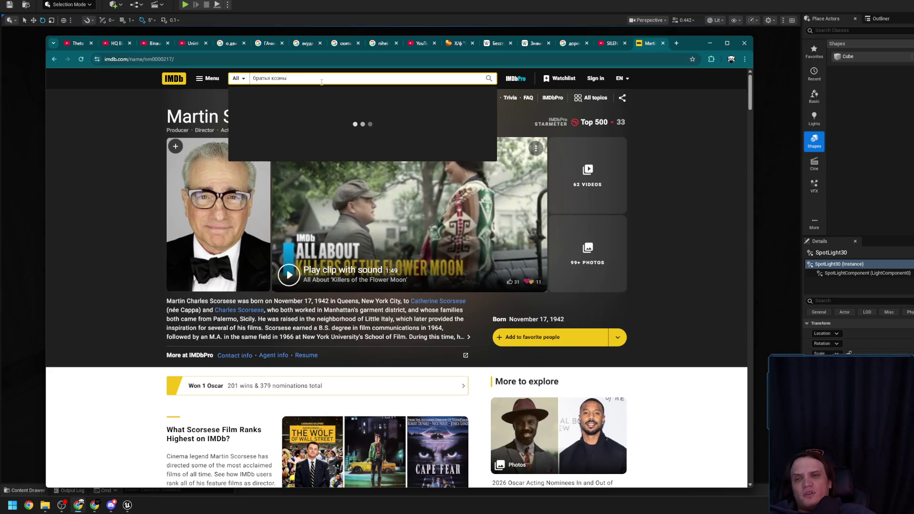
pyautogui.hotkey('ctrl', 'a')
pyautogui.write('Ethan COeh')
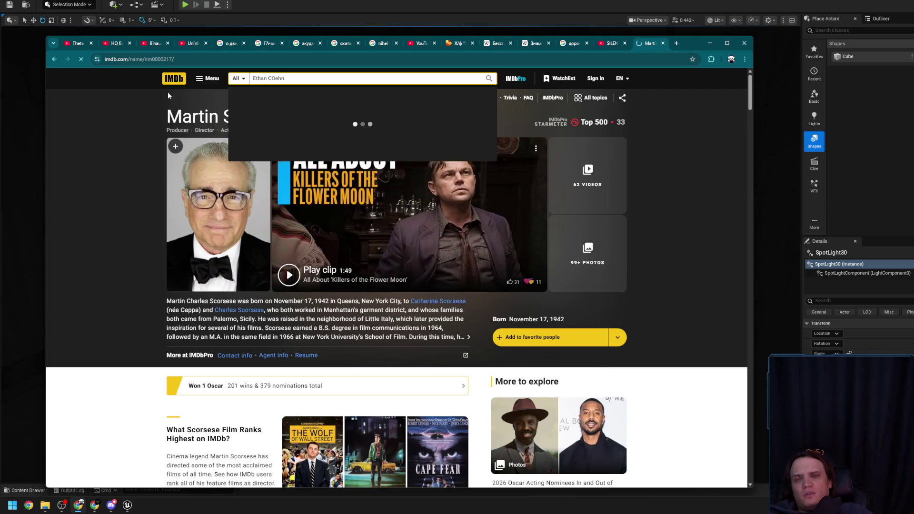
pyautogui.press('Return')
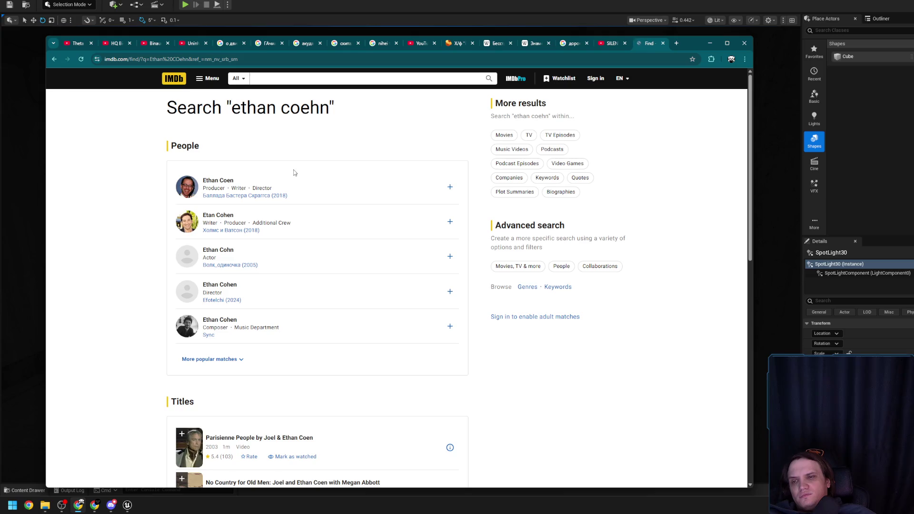
pyautogui.click(225, 182)
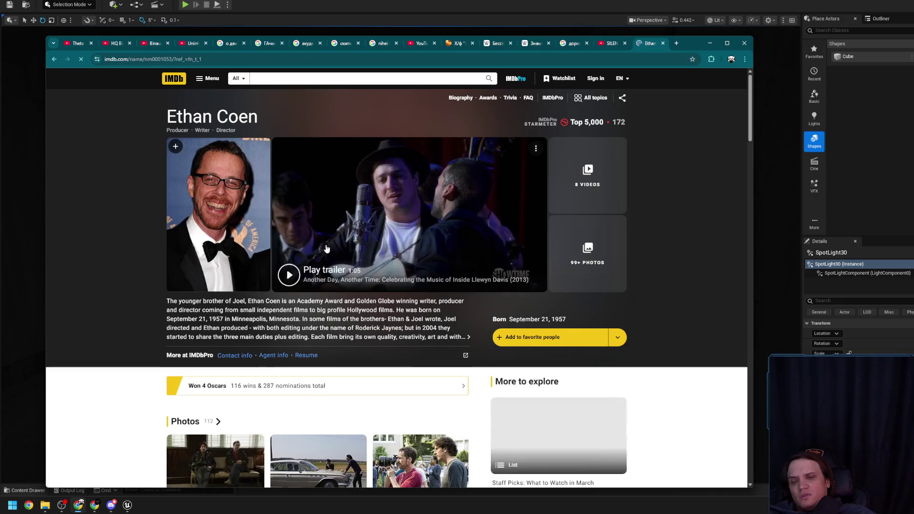
# Step: Preview Серьёзный человек, Хани, не надо! and Красотки в бегах in tabs, then close them
pyautogui.scroll(-5, 350, 246)
pyautogui.scroll(-6, 350, 246)
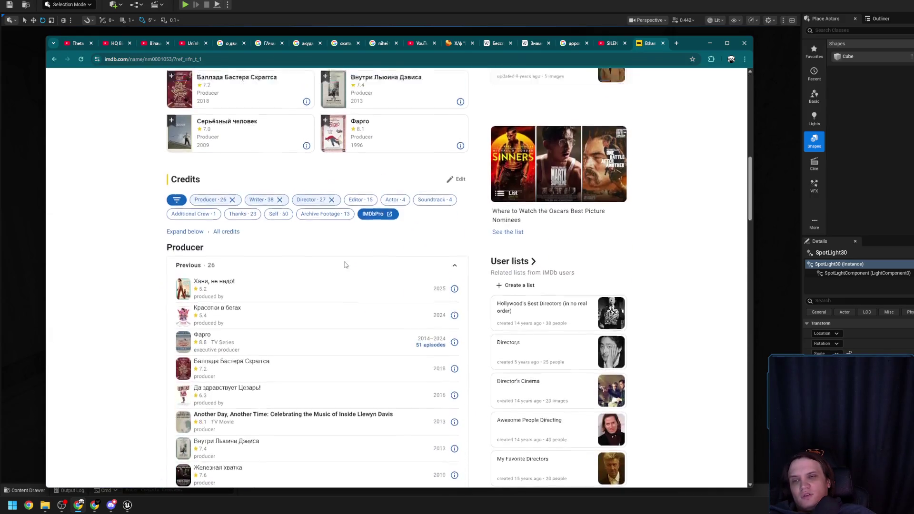
pyautogui.scroll(3, 237, 252)
pyautogui.middleClick(237, 251)
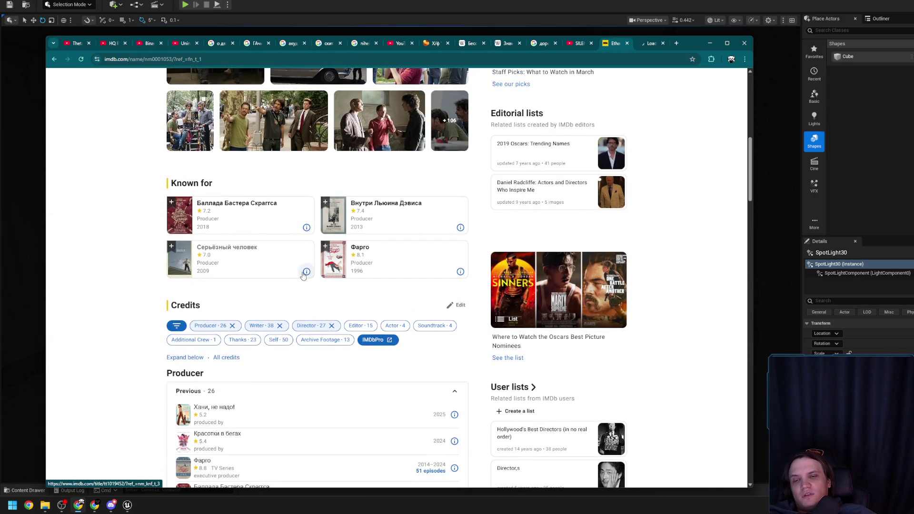
pyautogui.scroll(-3, 352, 285)
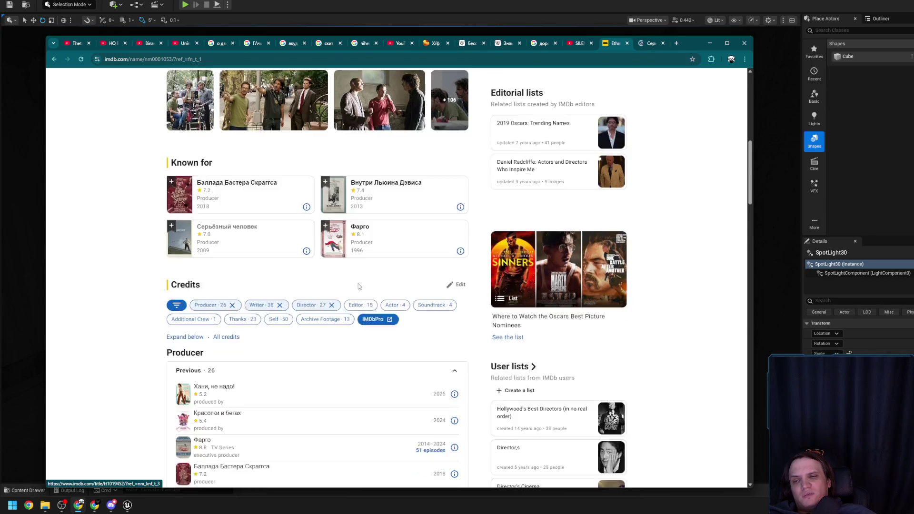
pyautogui.middleClick(225, 263)
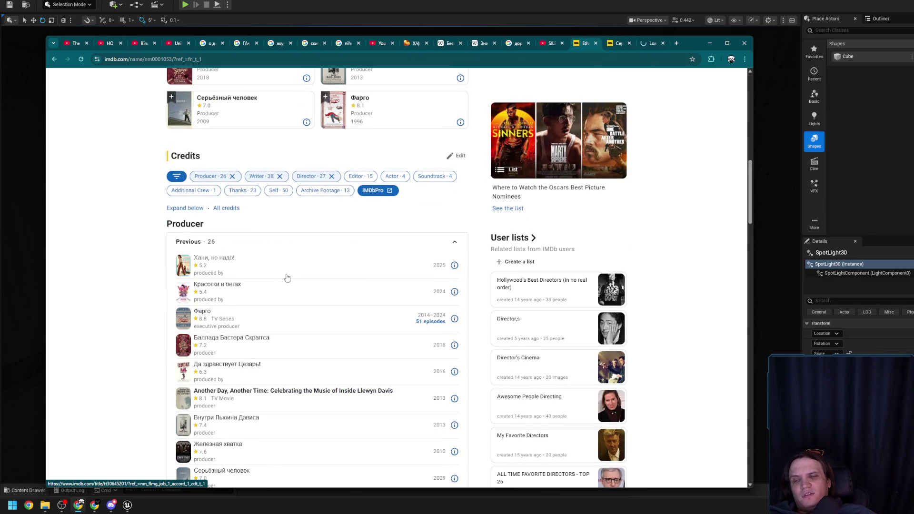
pyautogui.middleClick(230, 289)
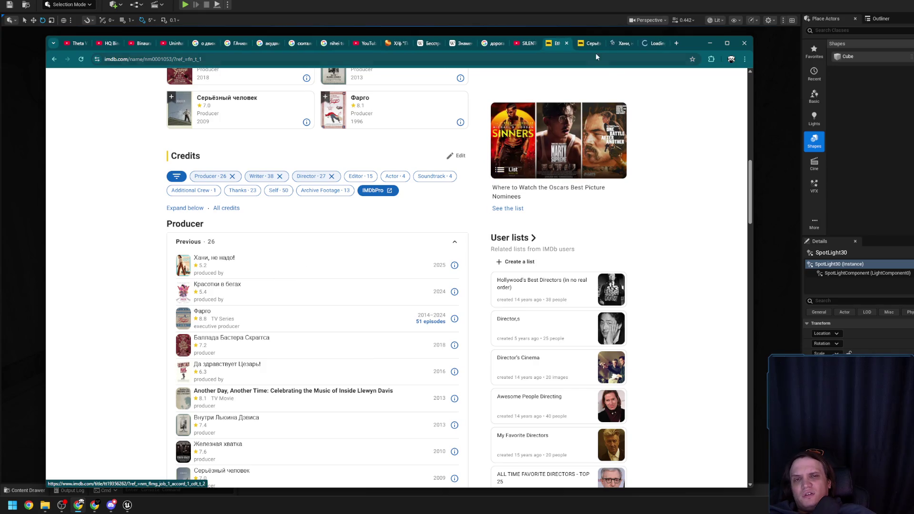
pyautogui.click(585, 43)
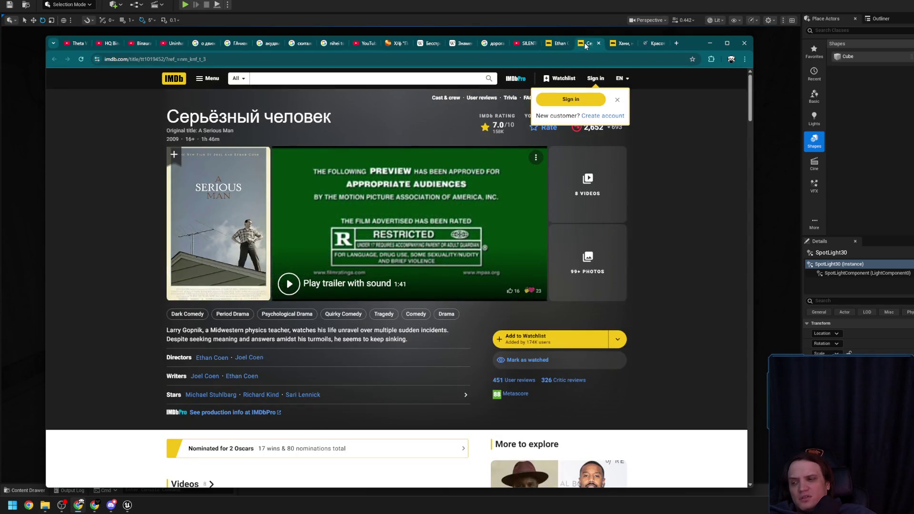
pyautogui.middleClick(586, 43)
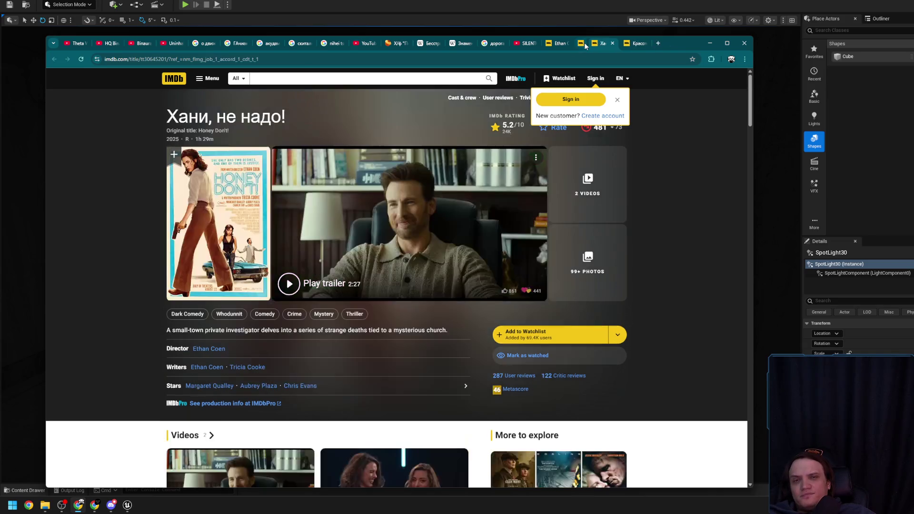
pyautogui.middleClick(585, 43)
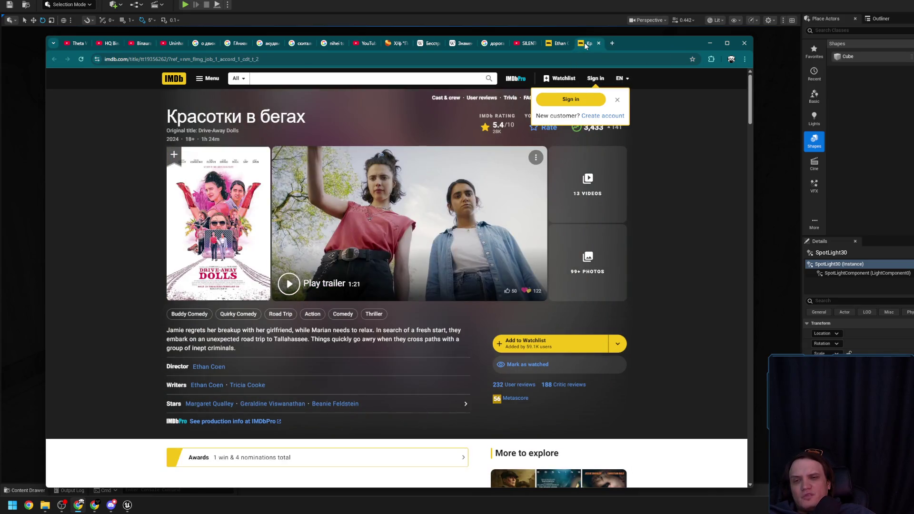
pyautogui.middleClick(585, 44)
# Step: Preview Железная хватка and Невыносимая жестокость in new tabs, then close both
pyautogui.scroll(-2, 372, 316)
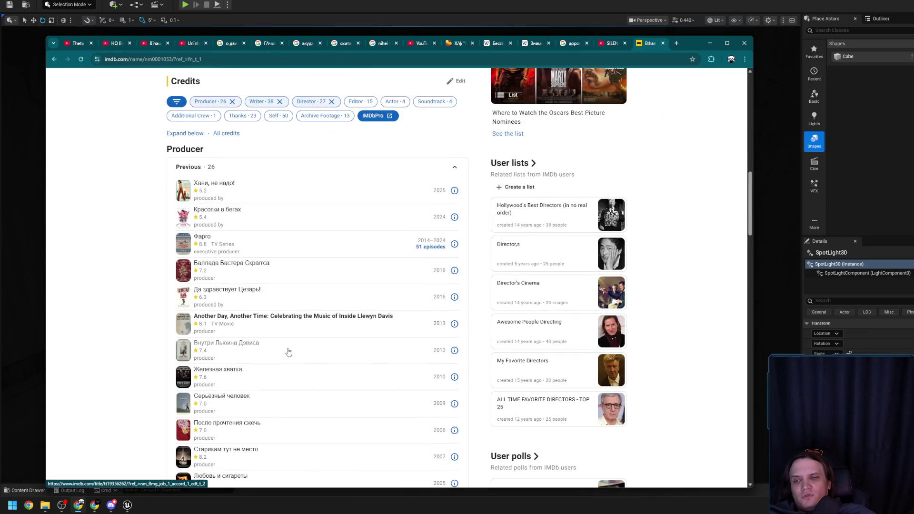
pyautogui.scroll(-2, 246, 357)
pyautogui.middleClick(233, 295)
pyautogui.scroll(-1, 286, 306)
pyautogui.scroll(-1, 286, 306)
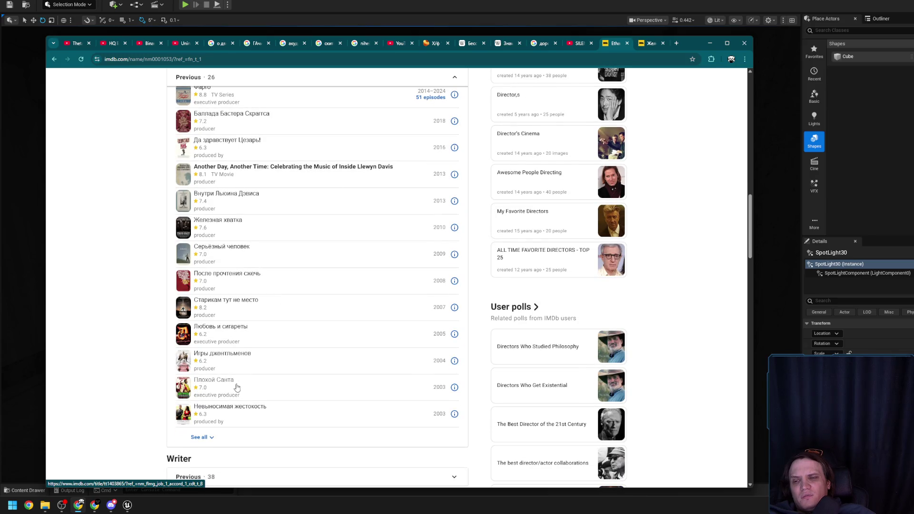
pyautogui.scroll(15, 237, 415)
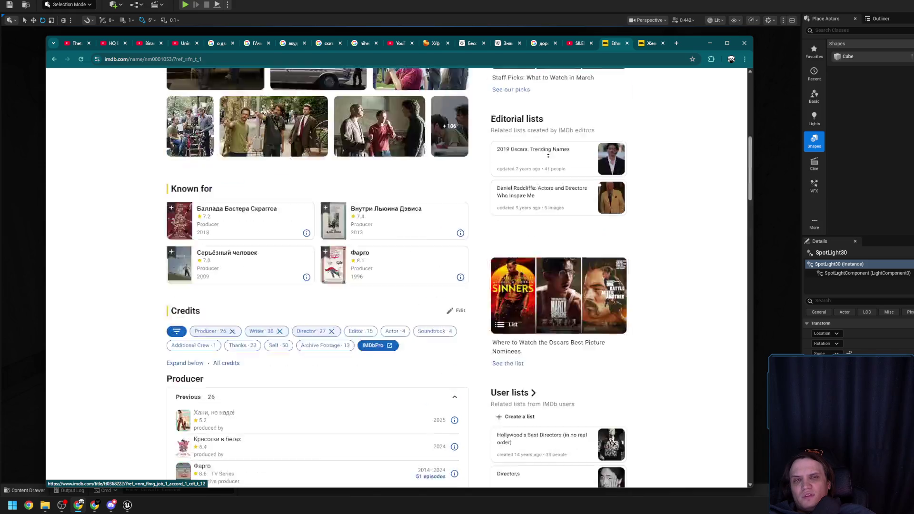
pyautogui.scroll(-14, 307, 339)
pyautogui.scroll(-3, 307, 339)
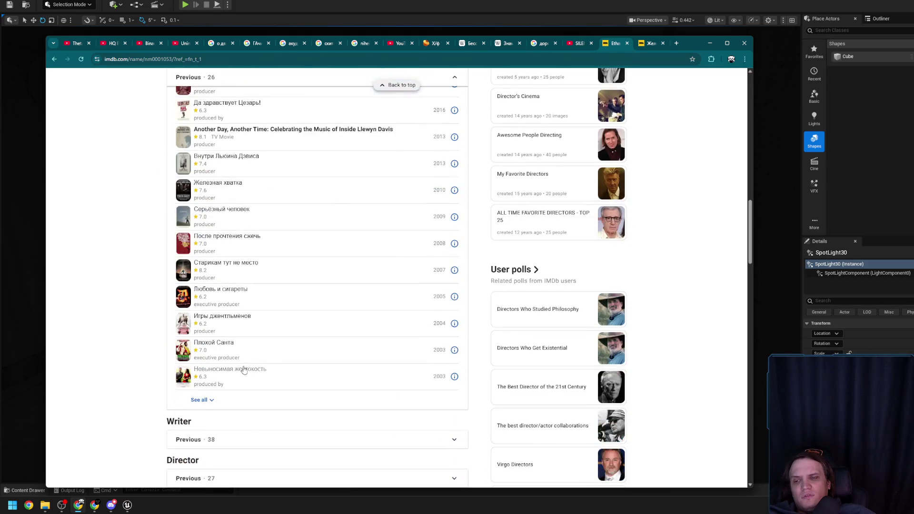
pyautogui.middleClick(236, 371)
pyautogui.click(652, 44)
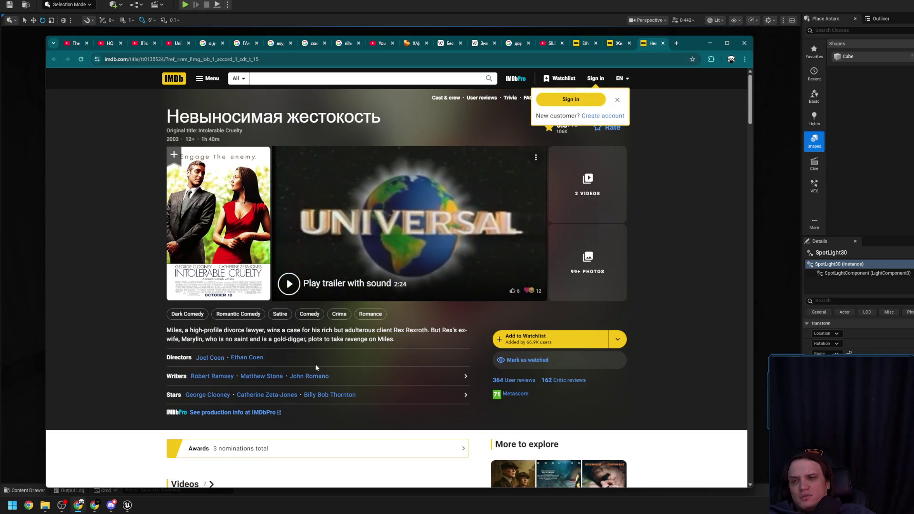
pyautogui.middleClick(657, 44)
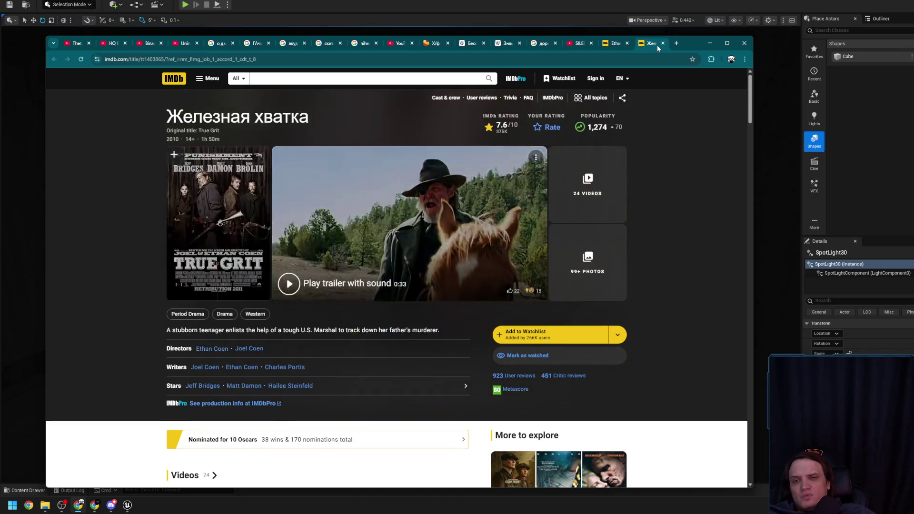
pyautogui.middleClick(657, 45)
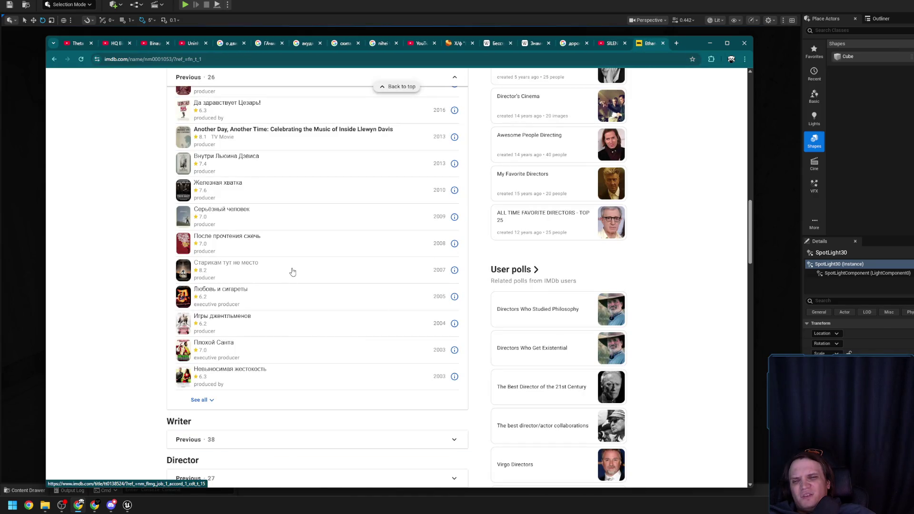
# Step: Expand the full producer credits list, preview Человек, которого не было, and close the extra tabs
pyautogui.click(199, 400)
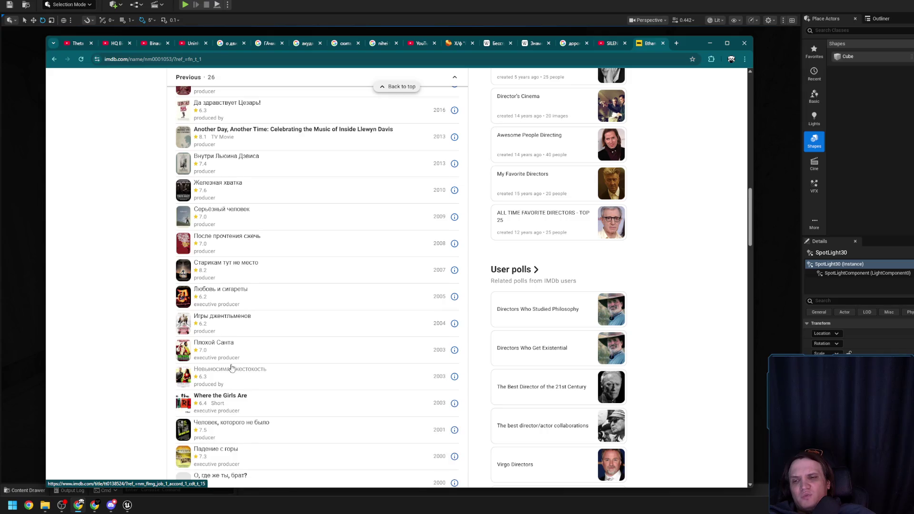
pyautogui.middleClick(233, 239)
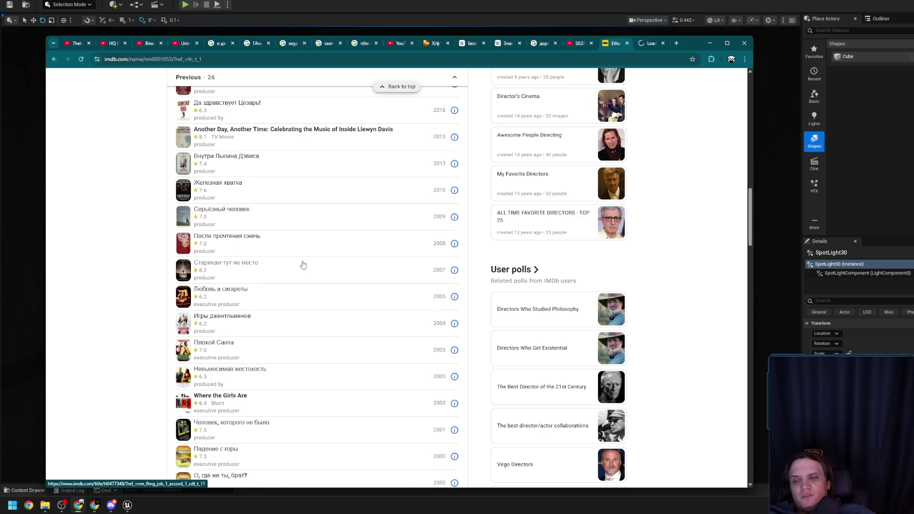
pyautogui.scroll(-2, 302, 265)
pyautogui.middleClick(245, 353)
pyautogui.click(642, 44)
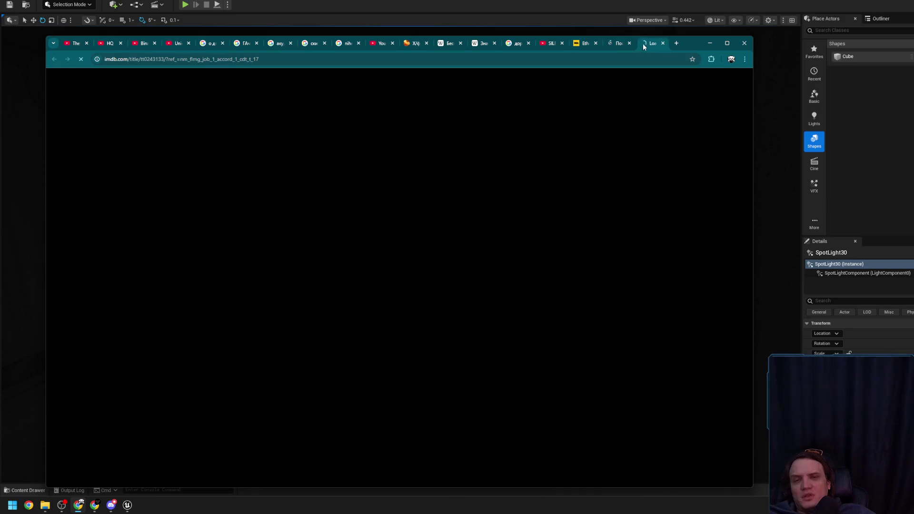
pyautogui.click(643, 43)
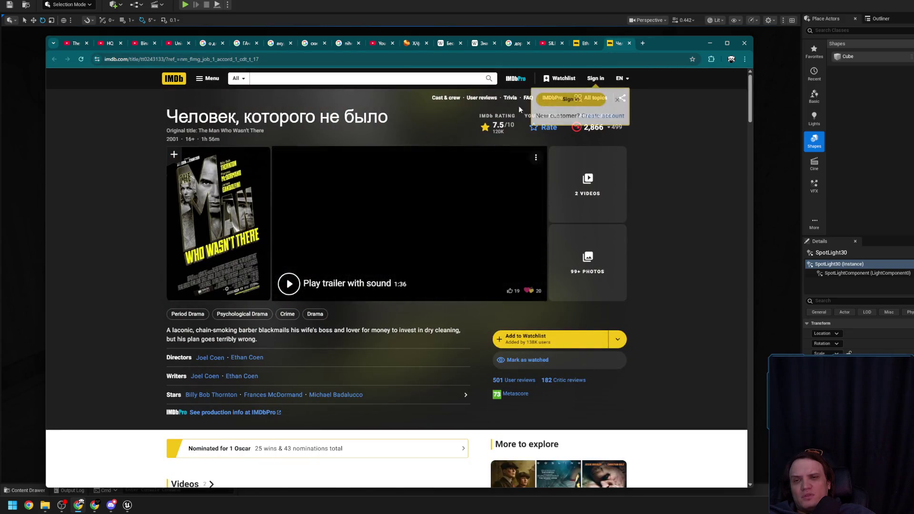
pyautogui.middleClick(621, 44)
pyautogui.middleClick(650, 48)
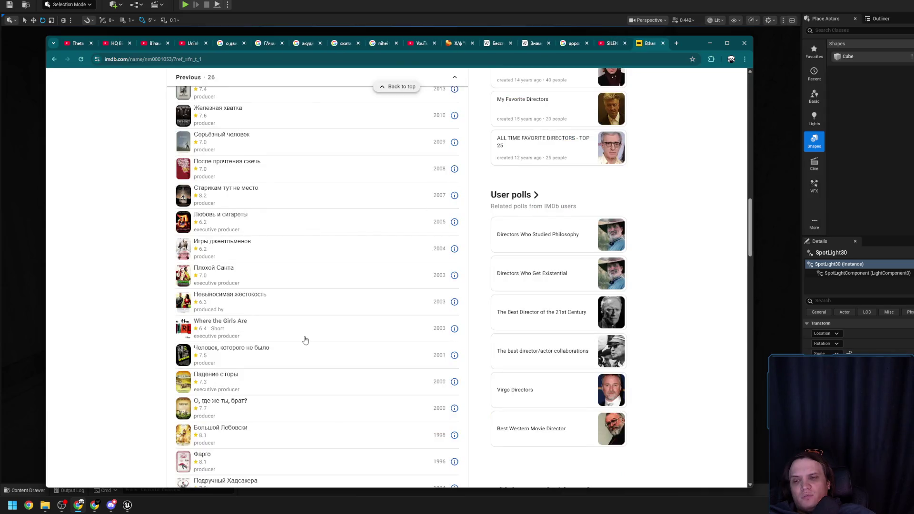
# Step: Preview О, где же ты, брат? in a new tab and close it
pyautogui.scroll(-2, 304, 338)
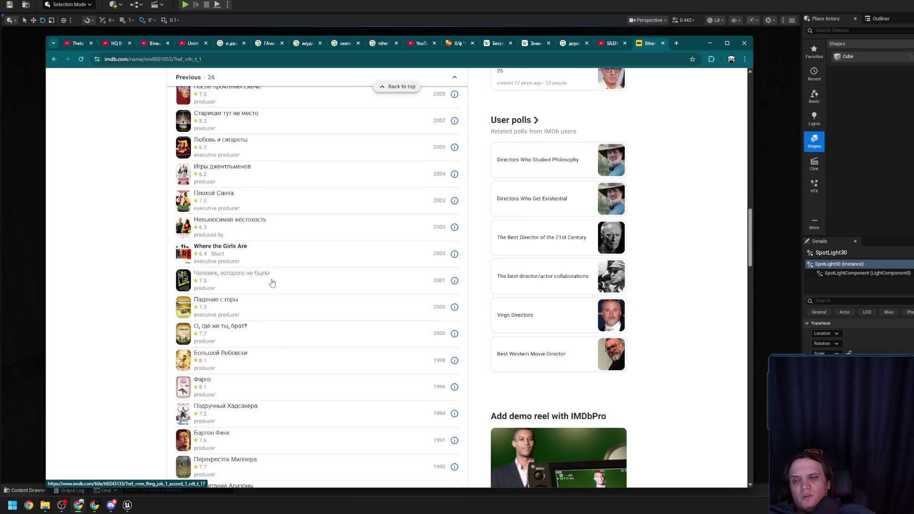
pyautogui.scroll(5, 274, 285)
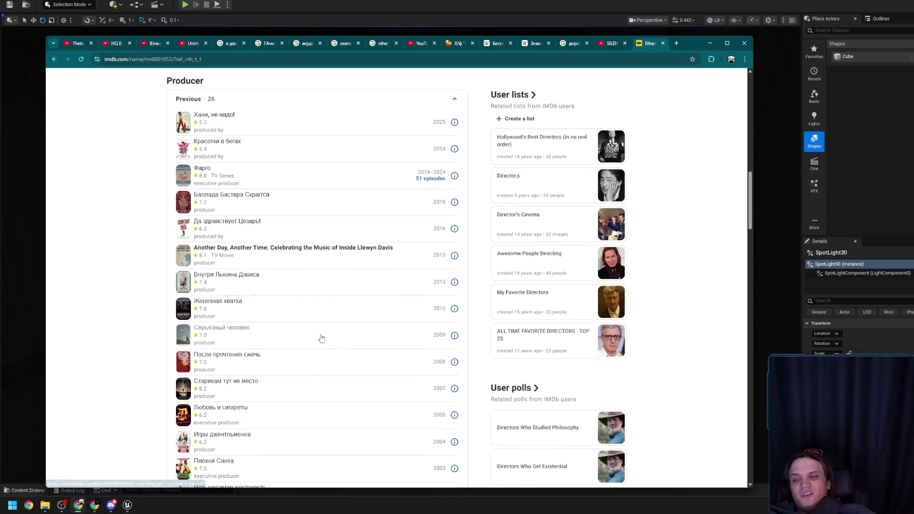
pyautogui.scroll(-8, 318, 334)
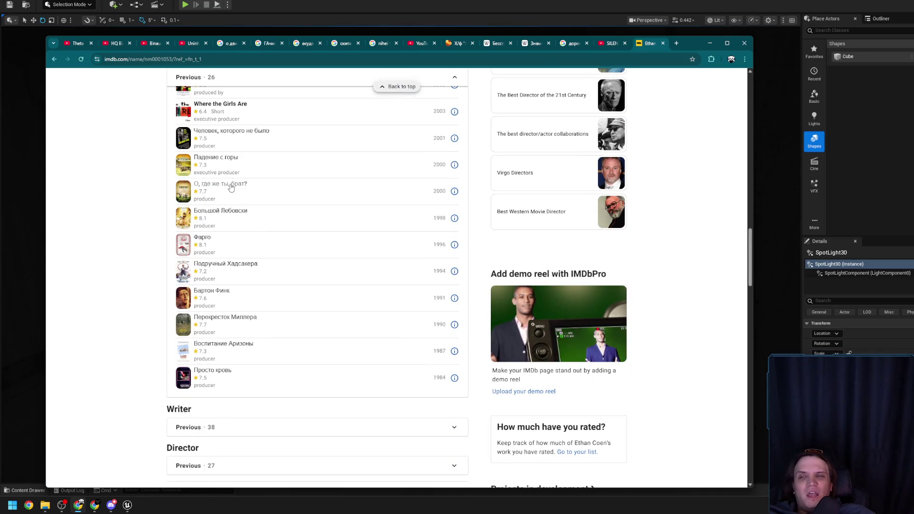
pyautogui.middleClick(231, 188)
pyautogui.click(649, 42)
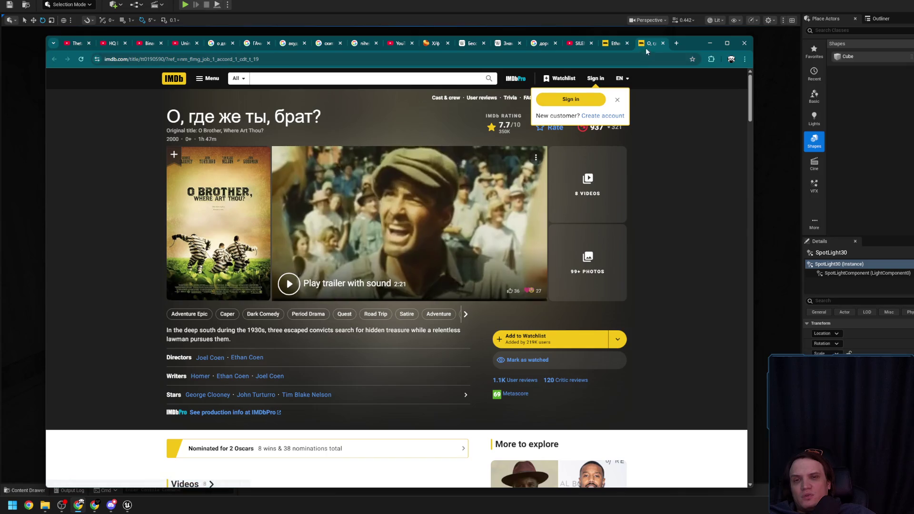
pyautogui.click(663, 43)
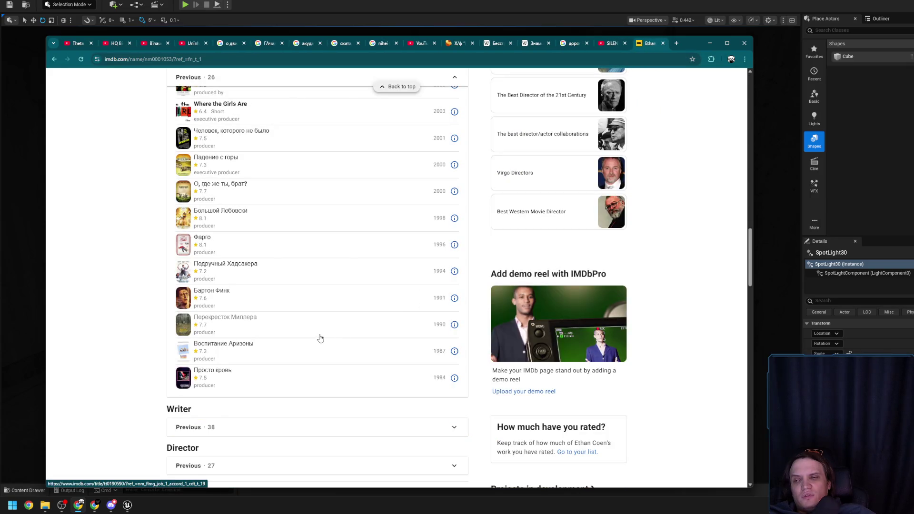
# Step: Open Бартон Финк in a background tab and switch to its film page
pyautogui.middleClick(220, 294)
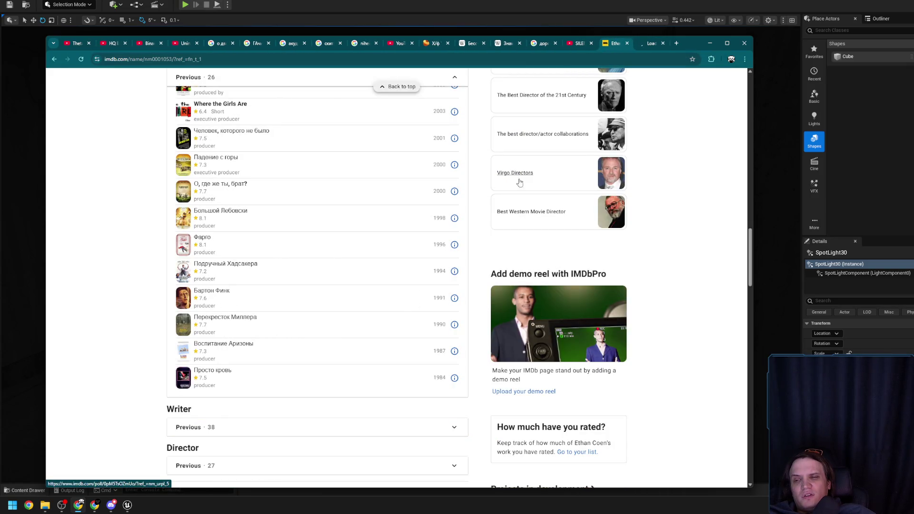
pyautogui.click(650, 43)
pyautogui.click(614, 43)
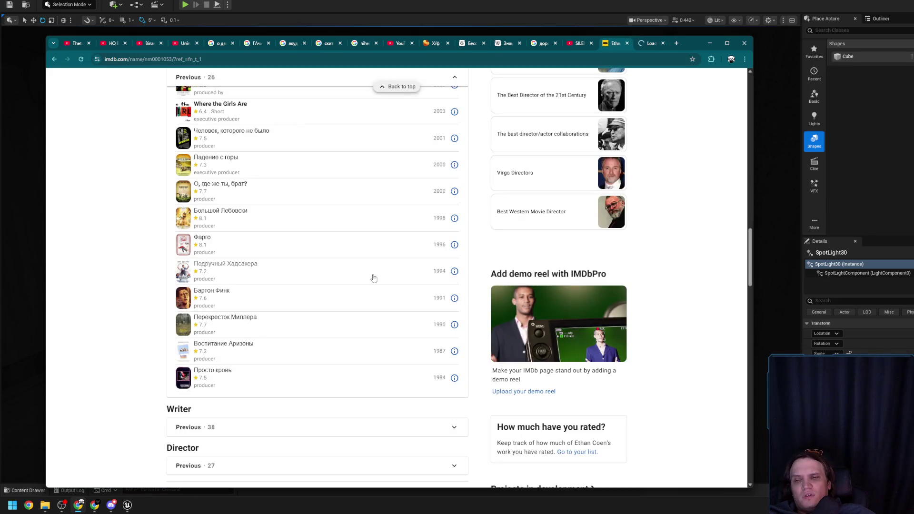
pyautogui.scroll(2, 304, 336)
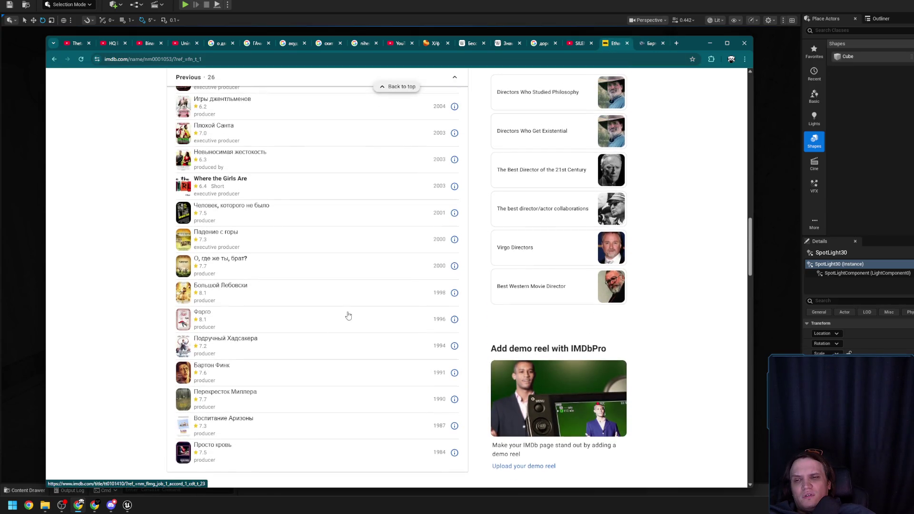
pyautogui.click(649, 43)
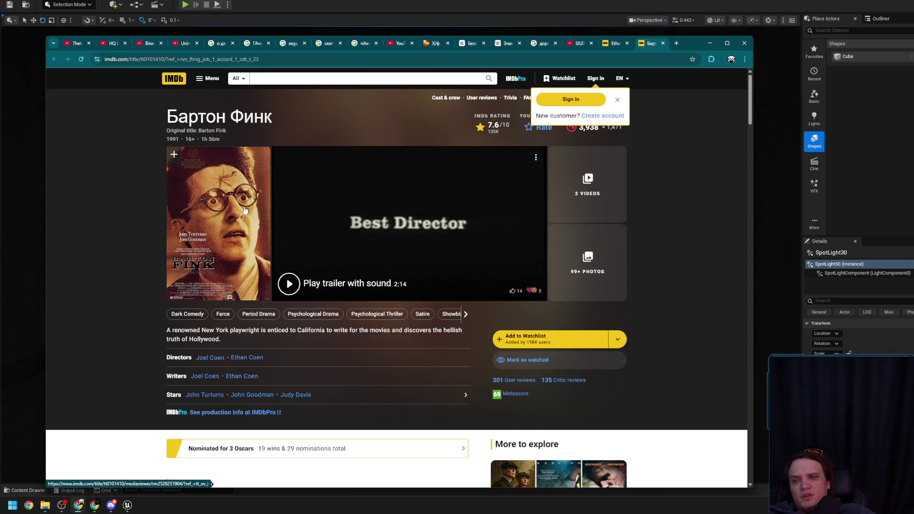
# Step: Scroll the Бартон Финк page, close its tab, and open another filmography entry
pyautogui.scroll(-3, 314, 261)
pyautogui.scroll(-4, 314, 261)
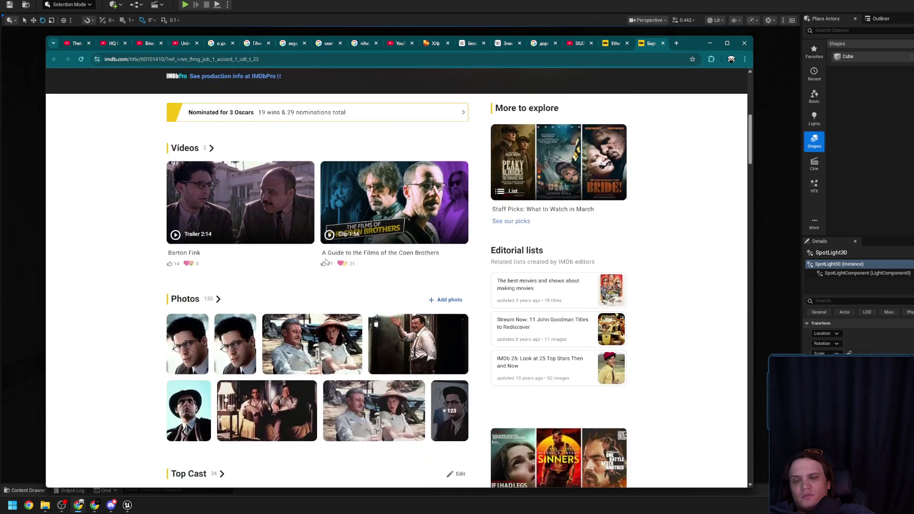
pyautogui.scroll(-2, 256, 341)
pyautogui.middleClick(655, 47)
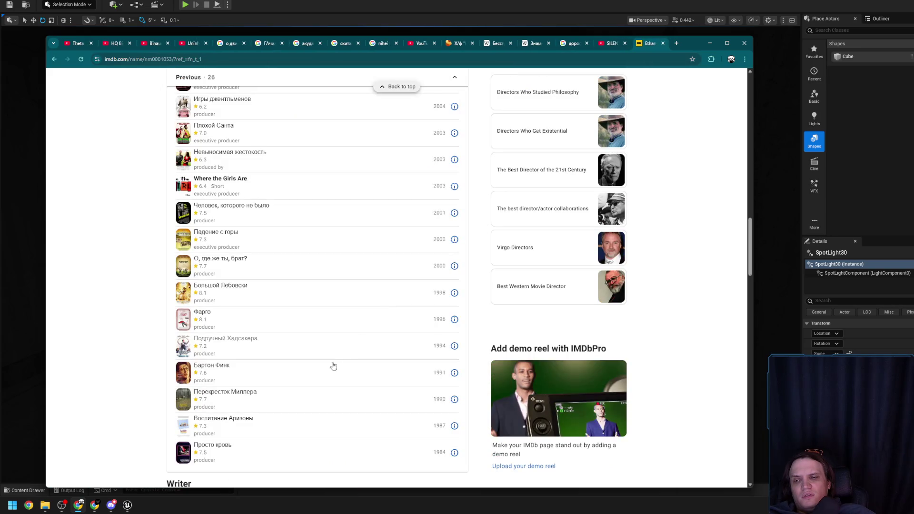
pyautogui.middleClick(239, 395)
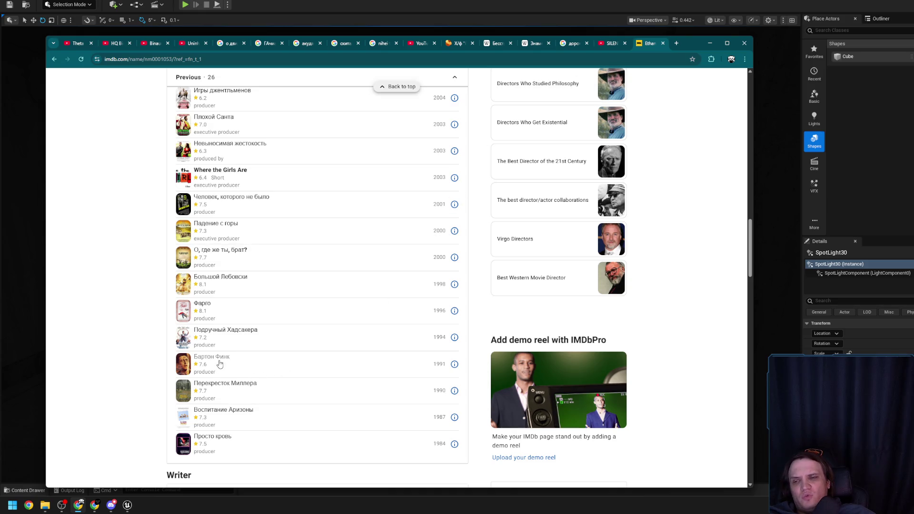
# Step: Reopen Бартон Финк and enlarge the Photos still of two men on a bed
pyautogui.scroll(10, 551, 124)
pyautogui.scroll(15, 301, 413)
pyautogui.scroll(-20, 302, 413)
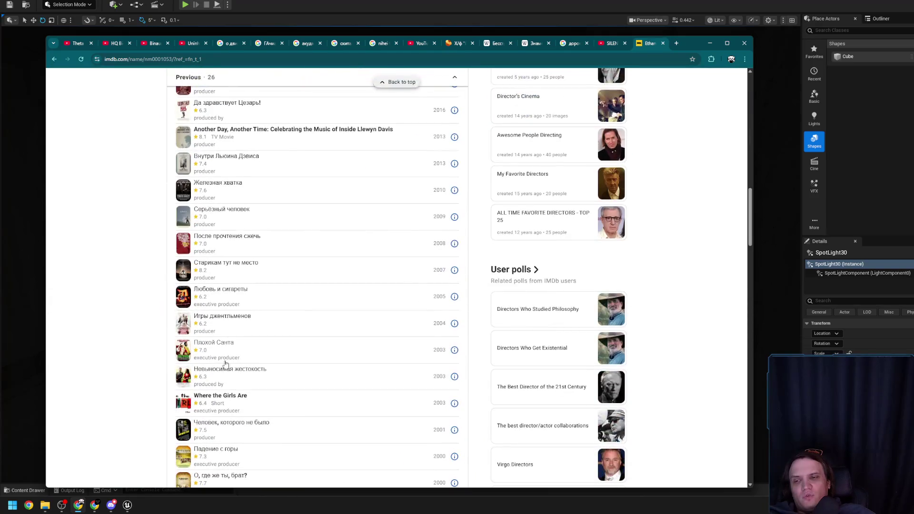
pyautogui.middleClick(211, 403)
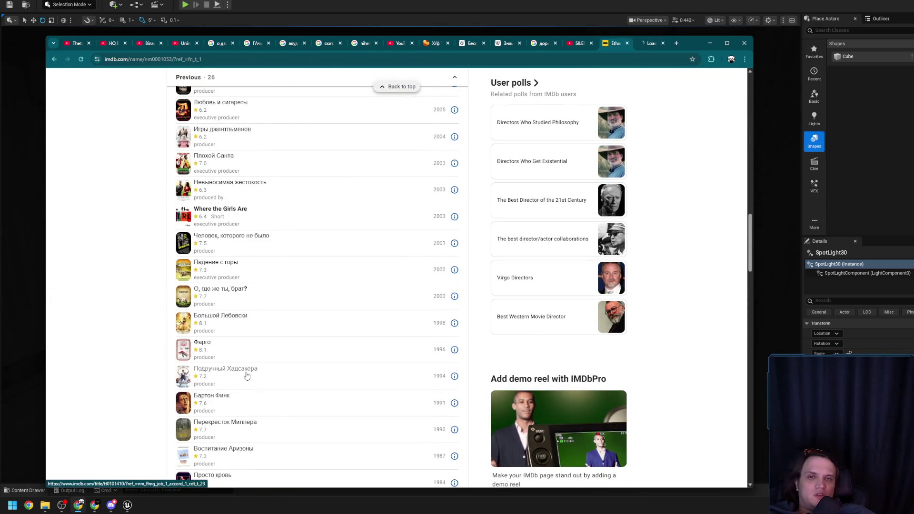
pyautogui.click(638, 45)
pyautogui.scroll(-6, 335, 285)
pyautogui.scroll(-2, 343, 293)
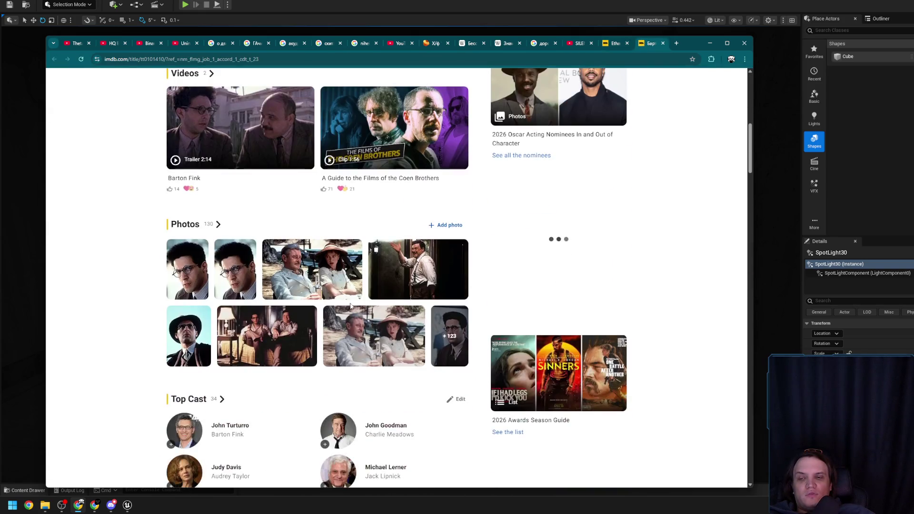
pyautogui.click(272, 334)
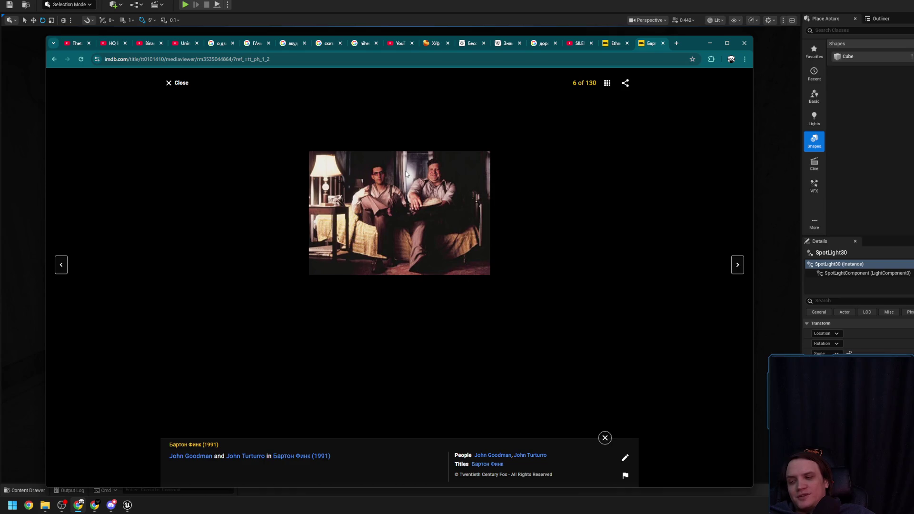
# Step: Close the photo viewer and scroll past cast, reviews and storyline to the Did you know trivia
pyautogui.click(186, 81)
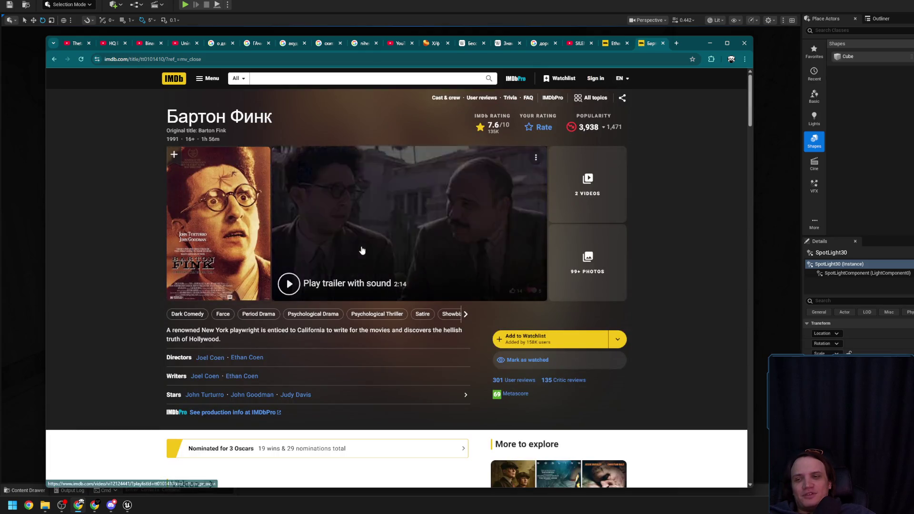
pyautogui.scroll(-4, 327, 362)
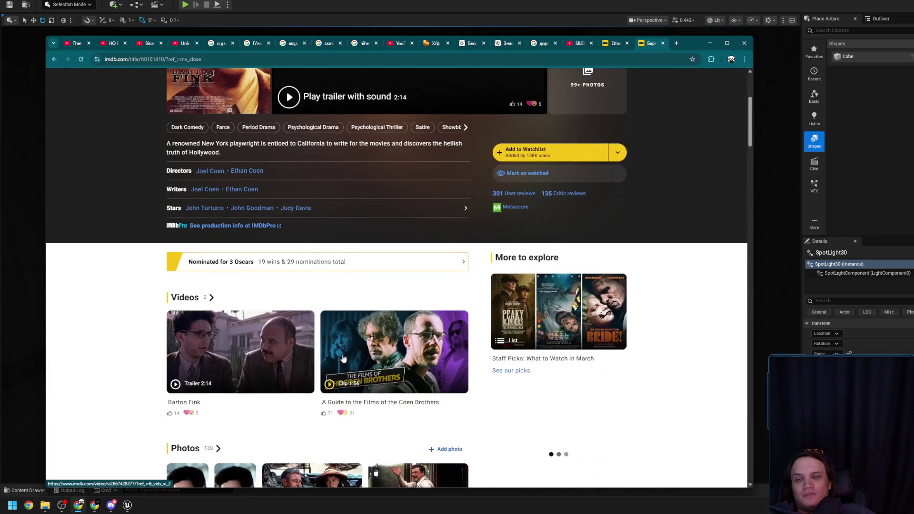
pyautogui.scroll(-8, 341, 360)
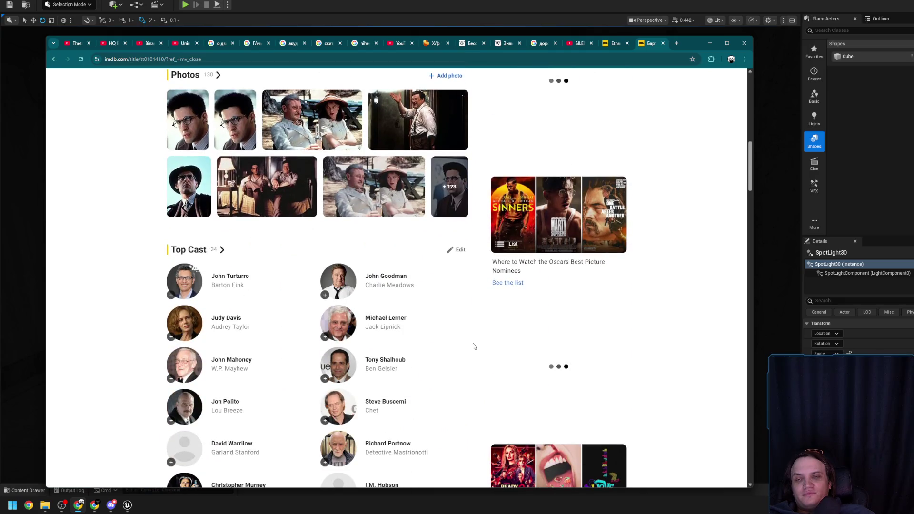
pyautogui.scroll(9, 473, 346)
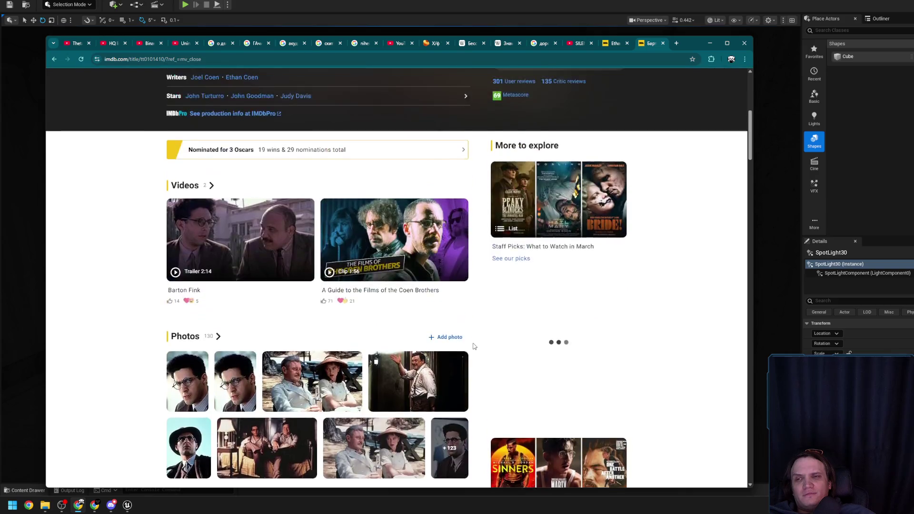
pyautogui.scroll(-4, 472, 343)
pyautogui.scroll(-5, 472, 344)
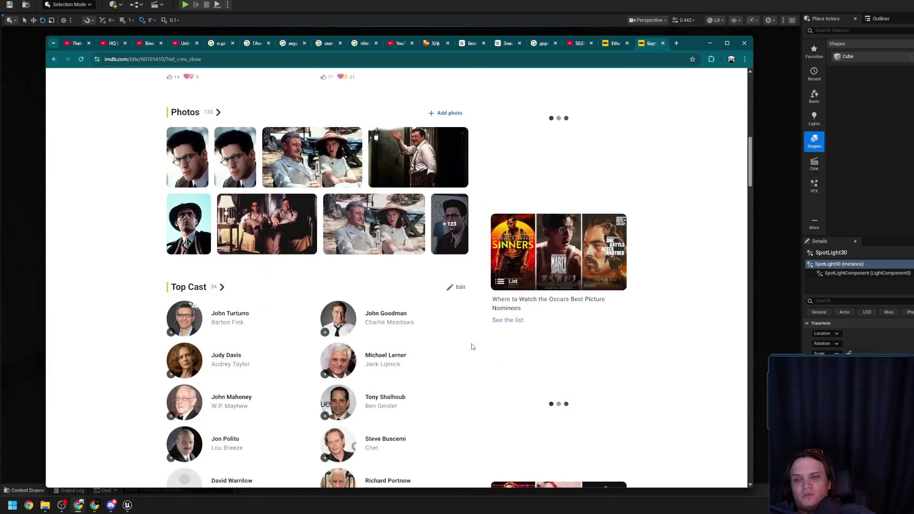
pyautogui.scroll(-5, 472, 342)
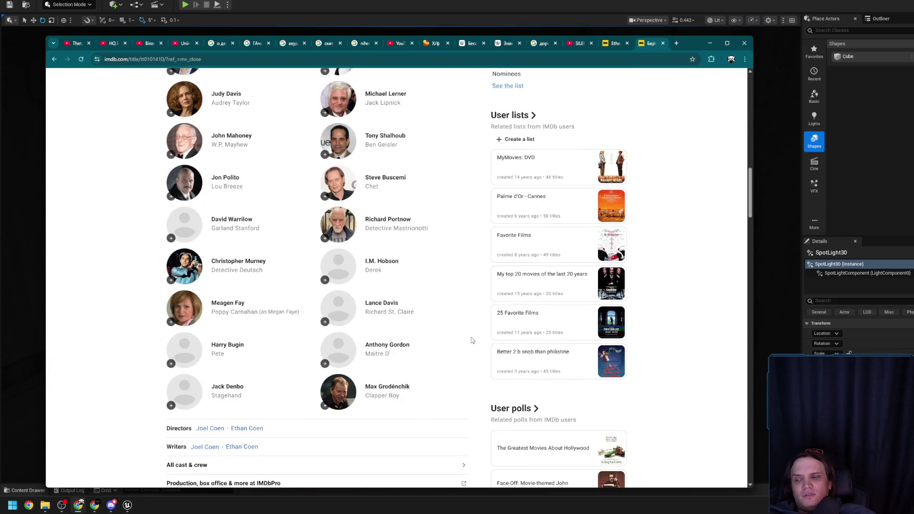
pyautogui.scroll(-3, 472, 341)
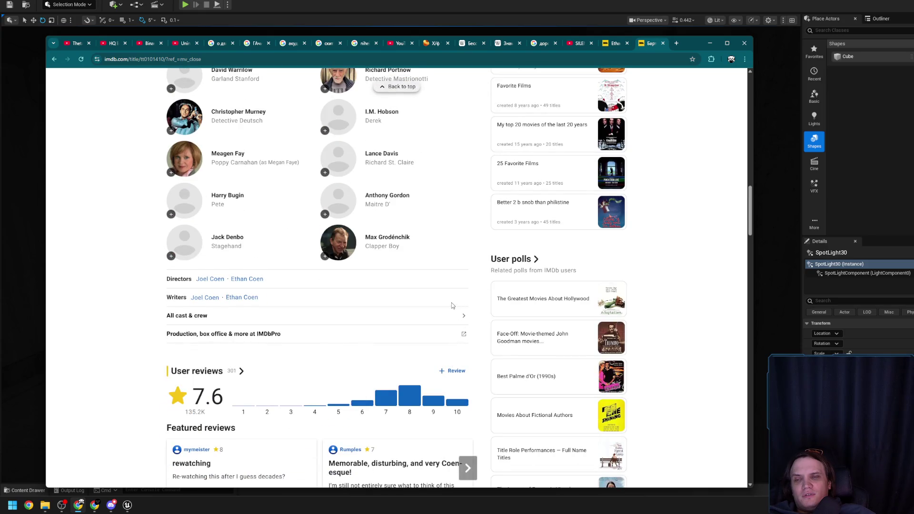
pyautogui.scroll(-3, 473, 341)
pyautogui.scroll(-3, 451, 306)
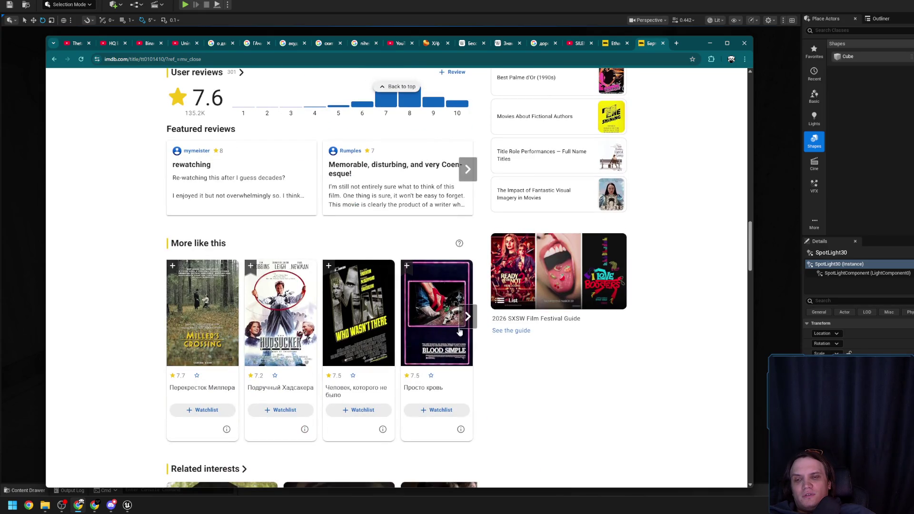
pyautogui.scroll(-3, 510, 355)
pyautogui.scroll(-3, 509, 354)
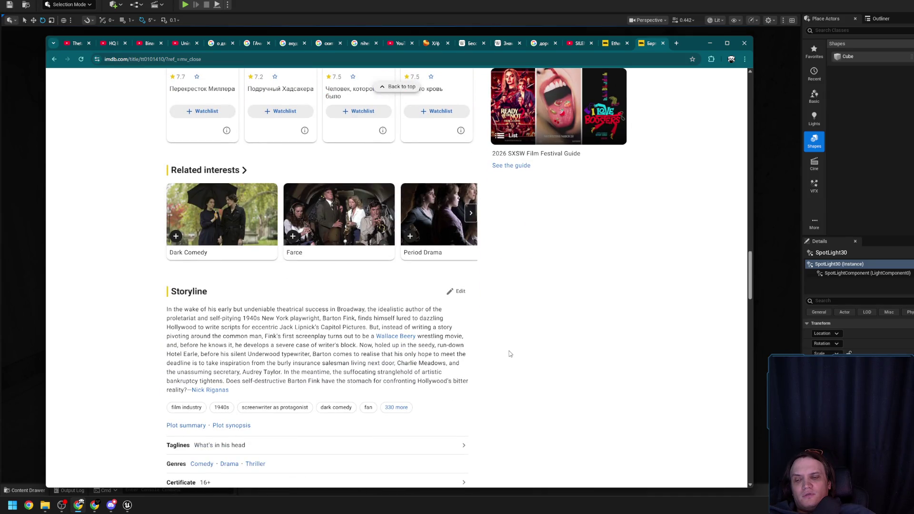
pyautogui.scroll(-1, 509, 354)
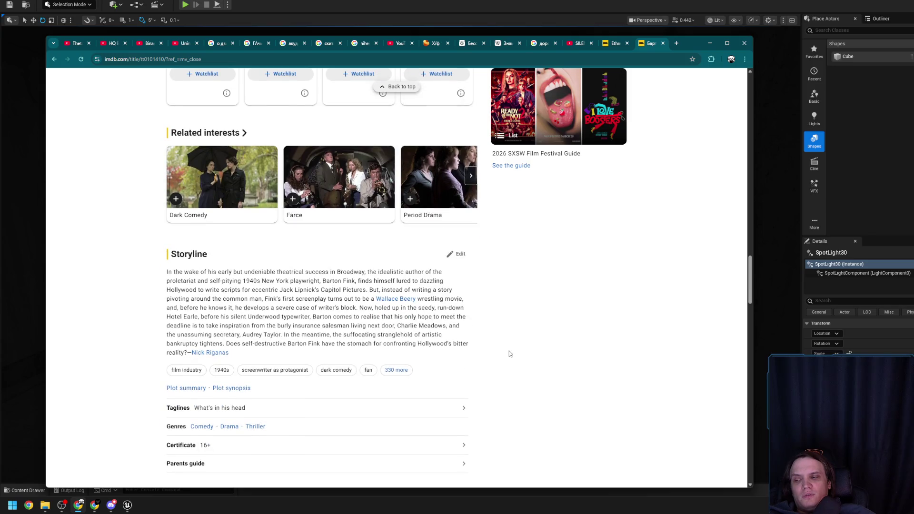
pyautogui.scroll(-2, 510, 353)
pyautogui.scroll(-4, 509, 353)
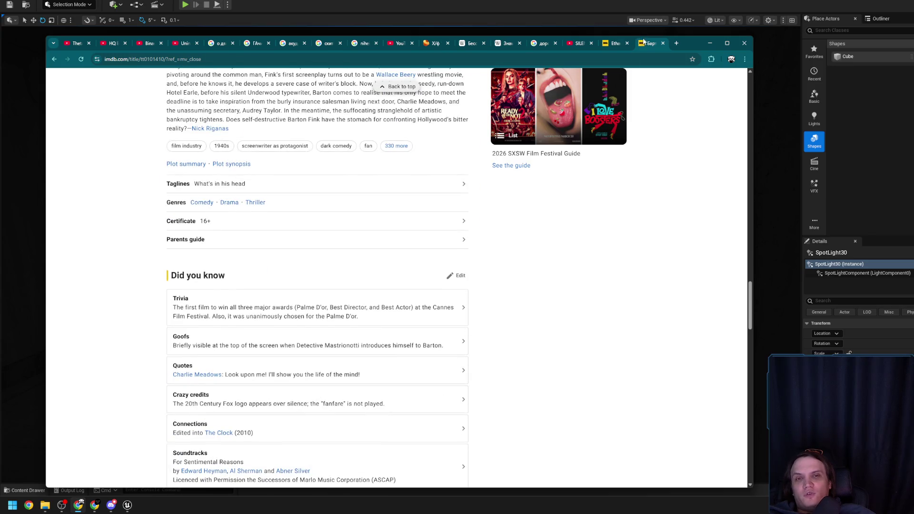
# Step: Close the Barton Fink tab, then view Ethan Coen's photo 3 of 112 full-size and close it
pyautogui.hotkey('ctrl', 'w')
pyautogui.scroll(5, 403, 261)
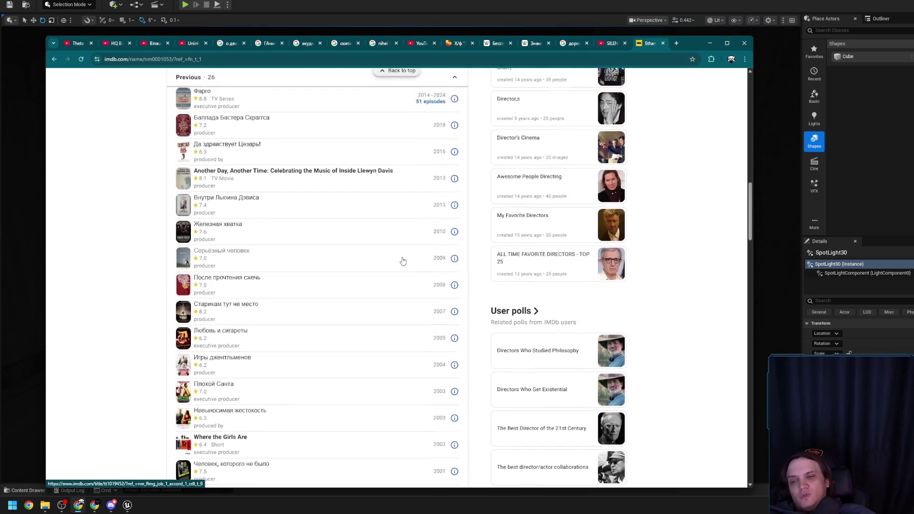
pyautogui.scroll(15, 403, 260)
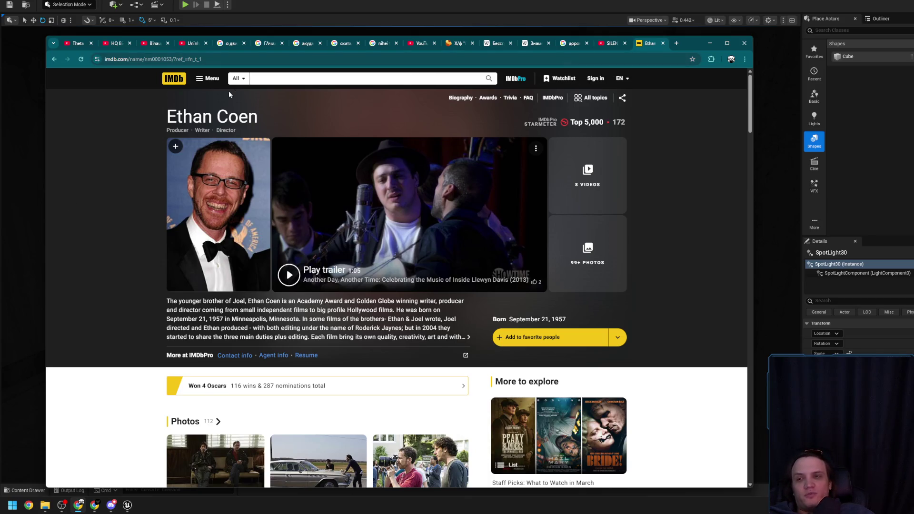
pyautogui.scroll(-3, 287, 249)
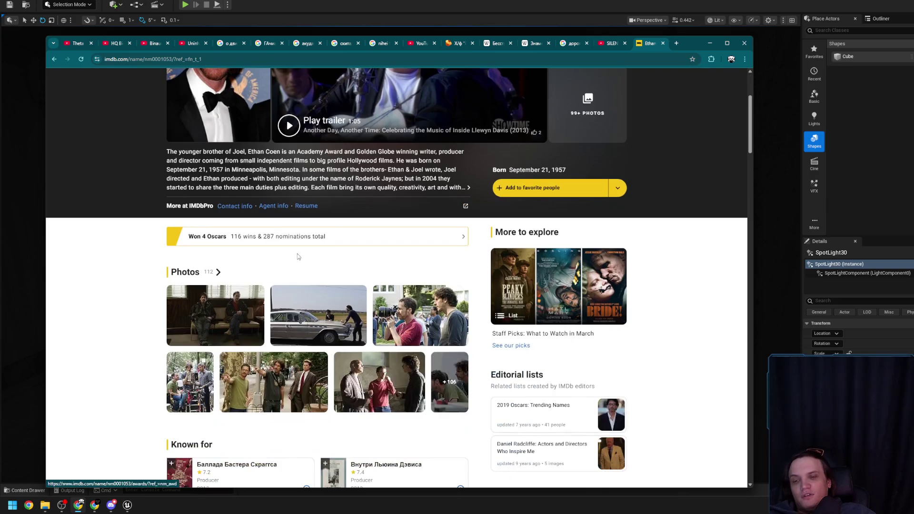
pyautogui.scroll(-2, 486, 311)
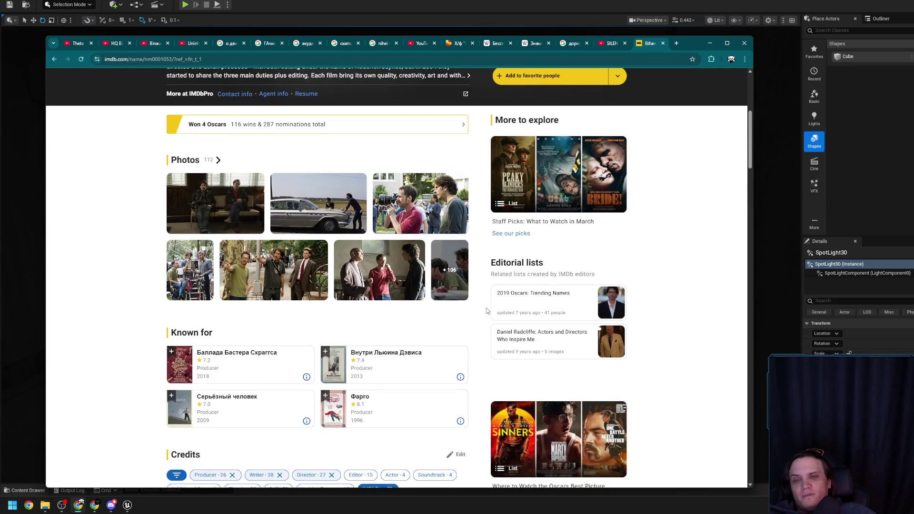
pyautogui.click(409, 196)
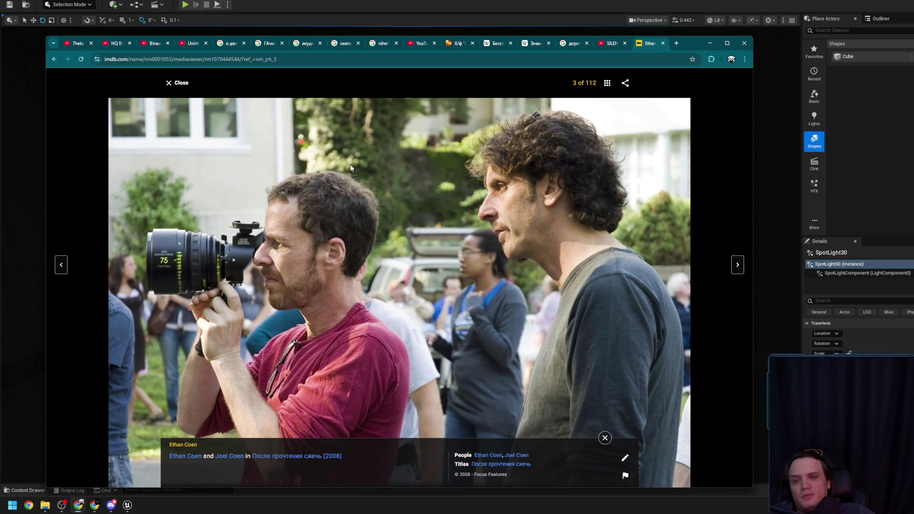
pyautogui.click(181, 83)
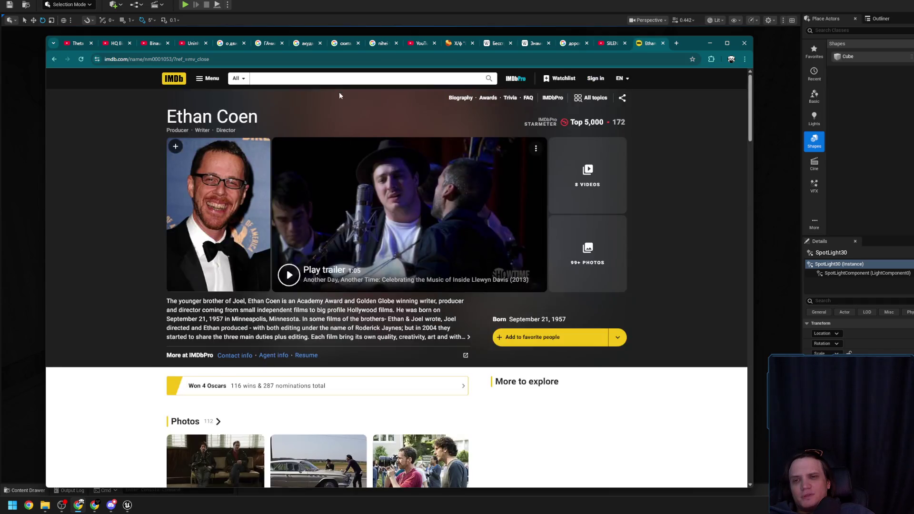
pyautogui.click(331, 79)
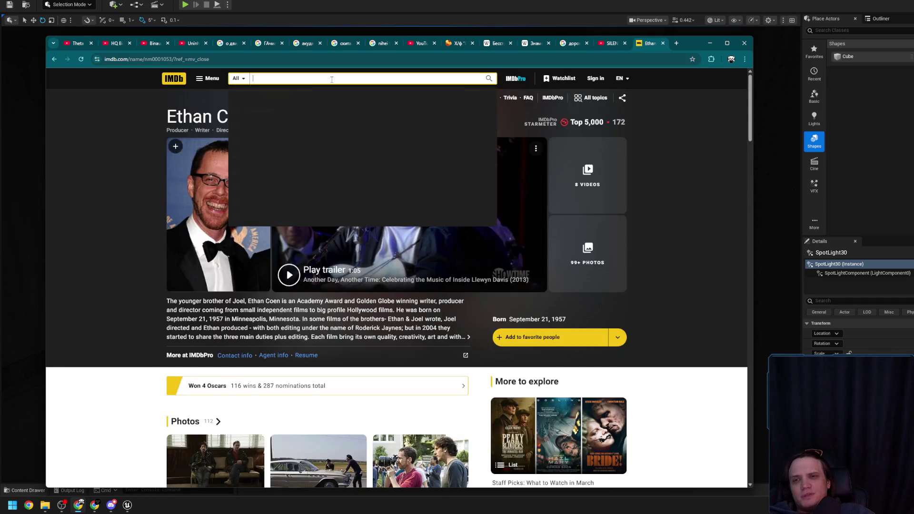
# Step: Search IMDb for 'бруно' and open the 2009 film Бруно
pyautogui.write(',h')
pyautogui.press('BackSpace')
pyautogui.press('BackSpace')
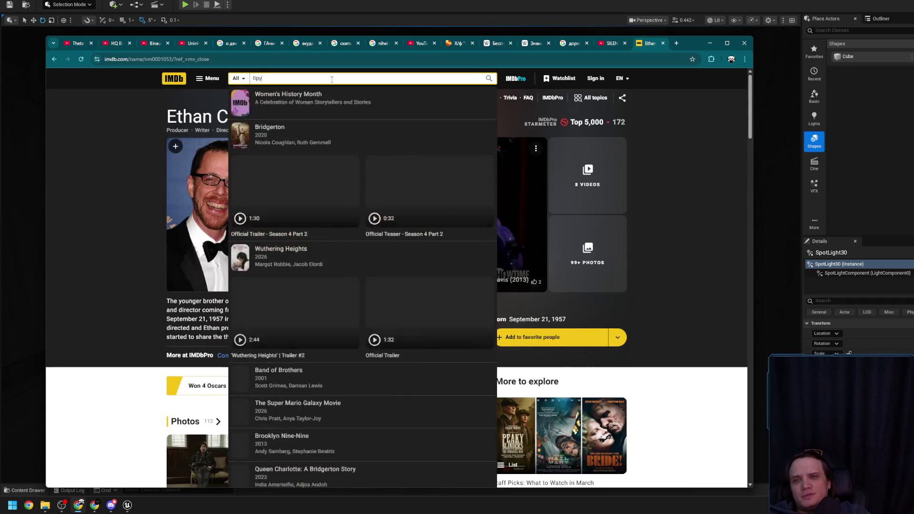
pyautogui.write('бруно')
pyautogui.press('Return')
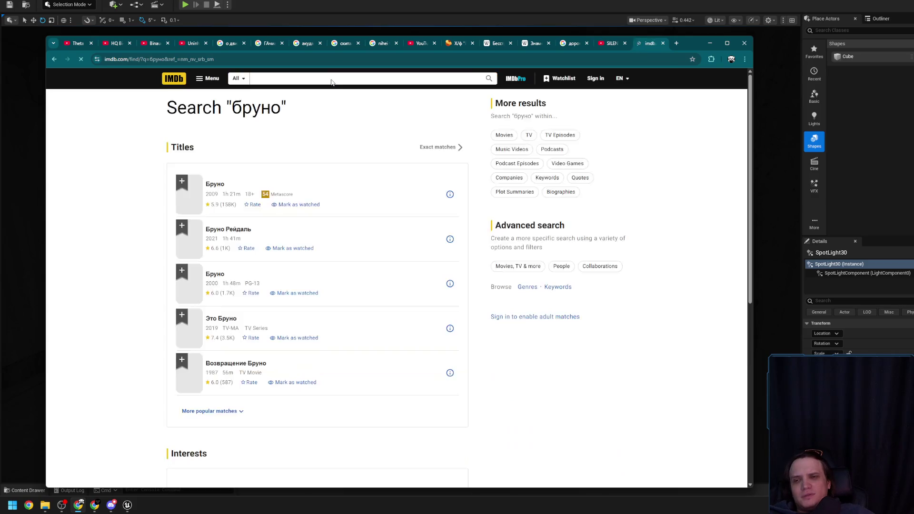
pyautogui.click(219, 186)
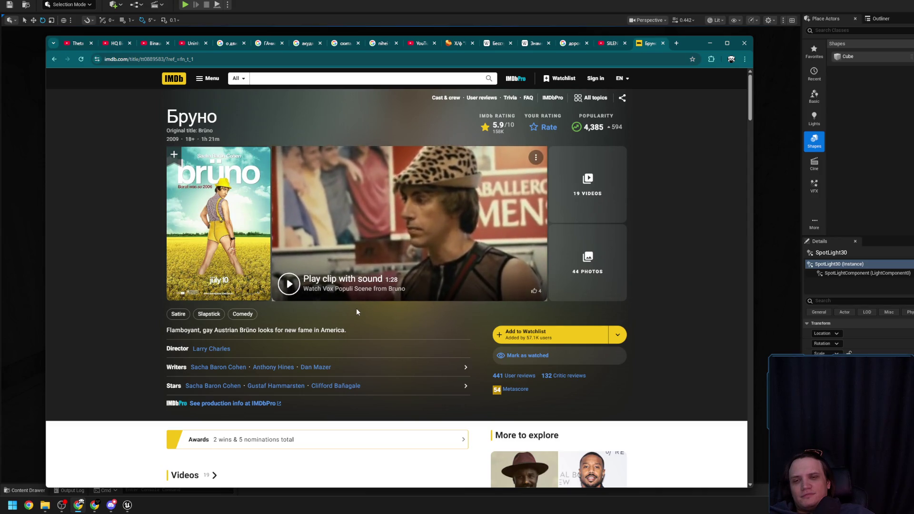
pyautogui.click(220, 370)
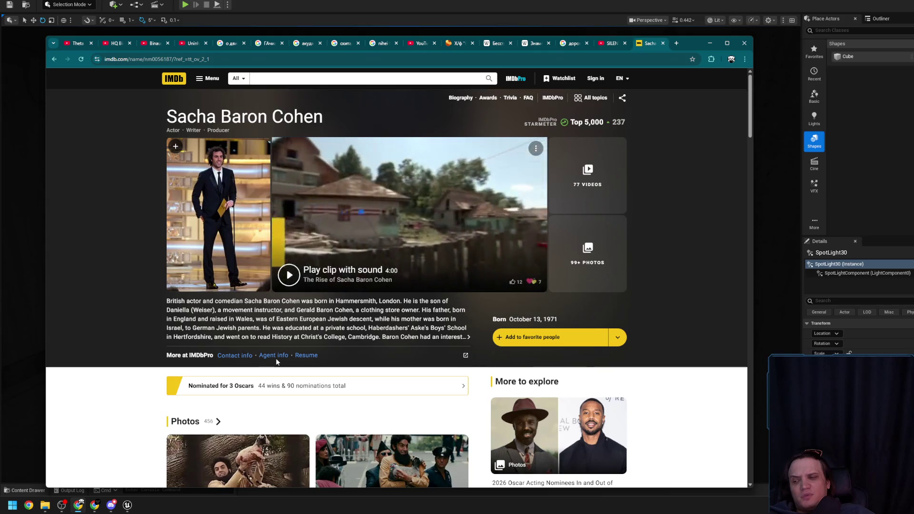
pyautogui.scroll(-4, 284, 321)
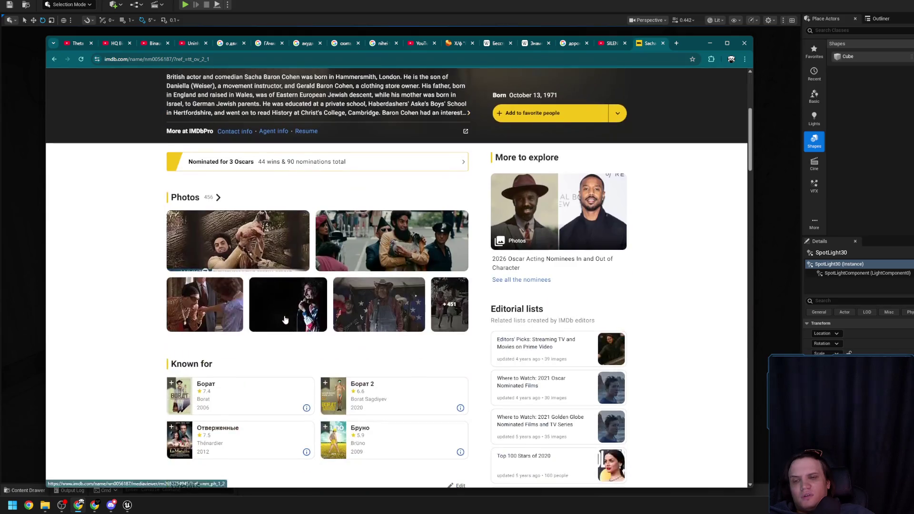
pyautogui.scroll(3, 392, 254)
pyautogui.scroll(-8, 390, 256)
pyautogui.scroll(-2, 389, 258)
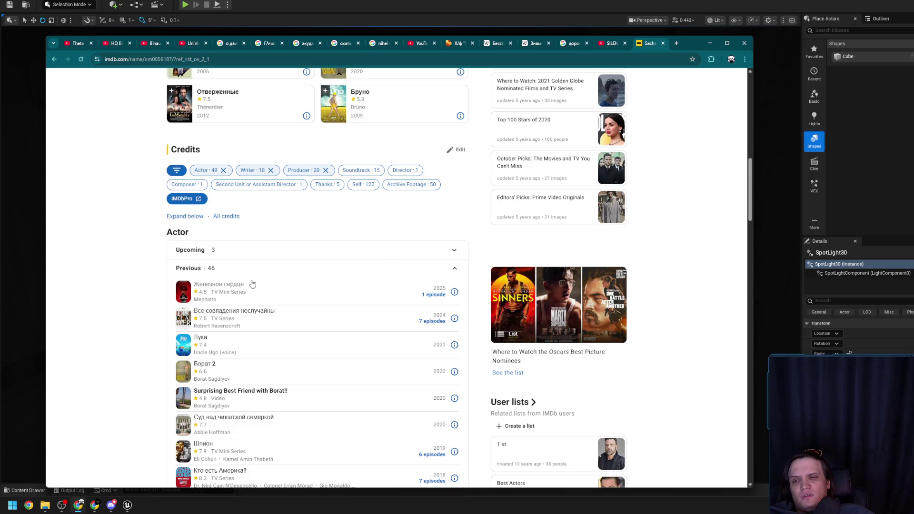
pyautogui.scroll(-15, 248, 313)
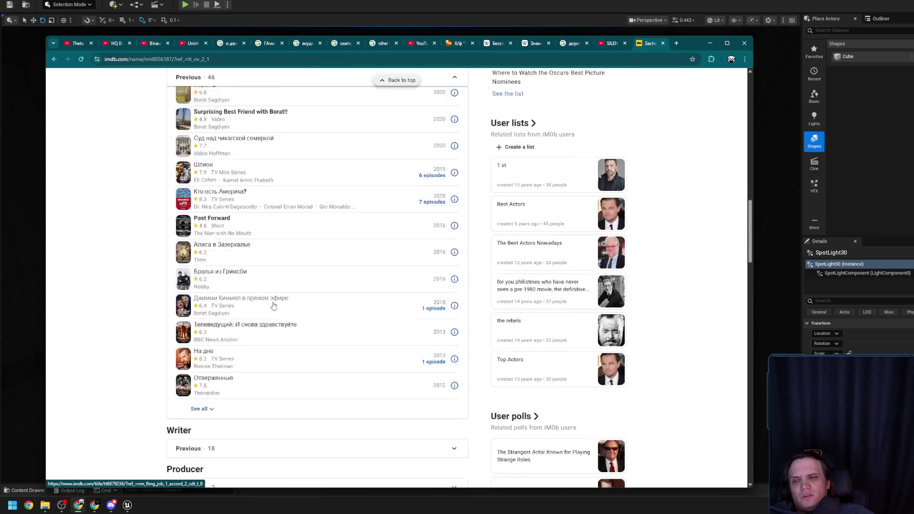
pyautogui.scroll(8, 215, 333)
pyautogui.scroll(2, 210, 189)
pyautogui.scroll(-15, 238, 248)
pyautogui.scroll(3, 246, 281)
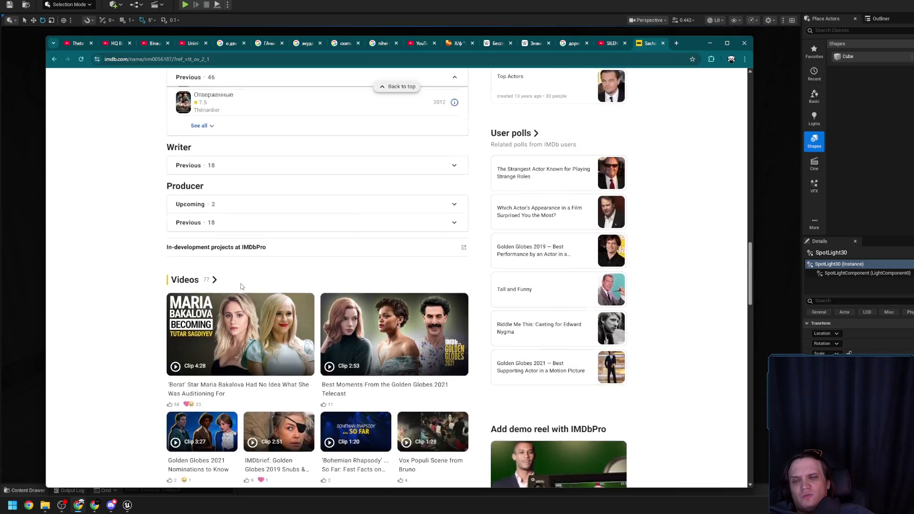
pyautogui.scroll(-8, 211, 271)
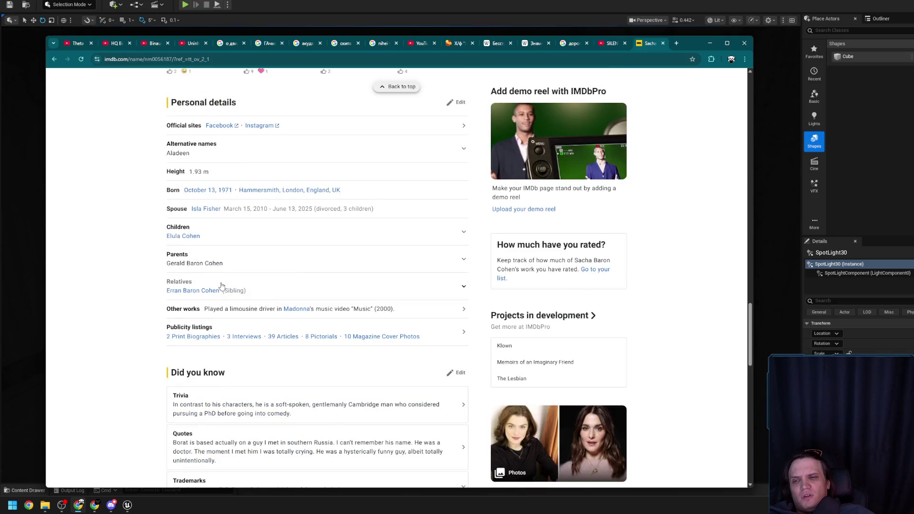
pyautogui.scroll(-3, 212, 244)
pyautogui.scroll(10, 125, 285)
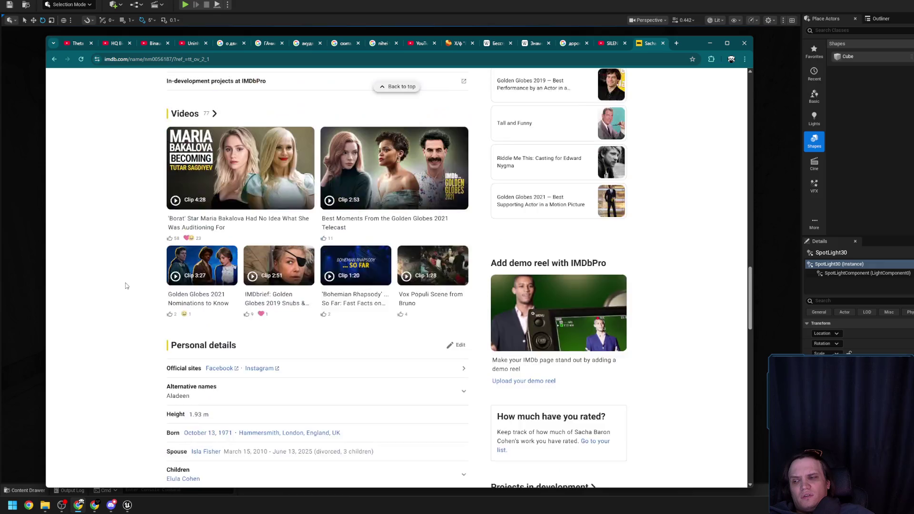
pyautogui.scroll(10, 127, 290)
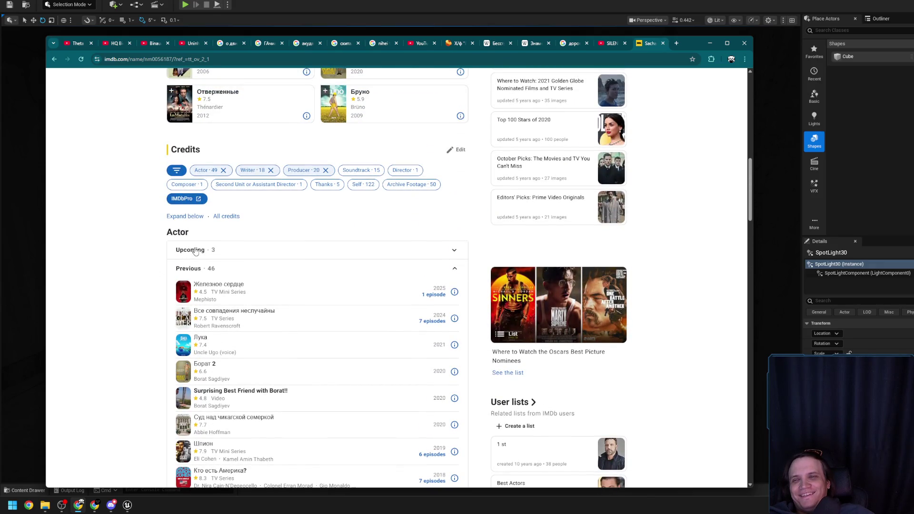
pyautogui.scroll(5, 196, 251)
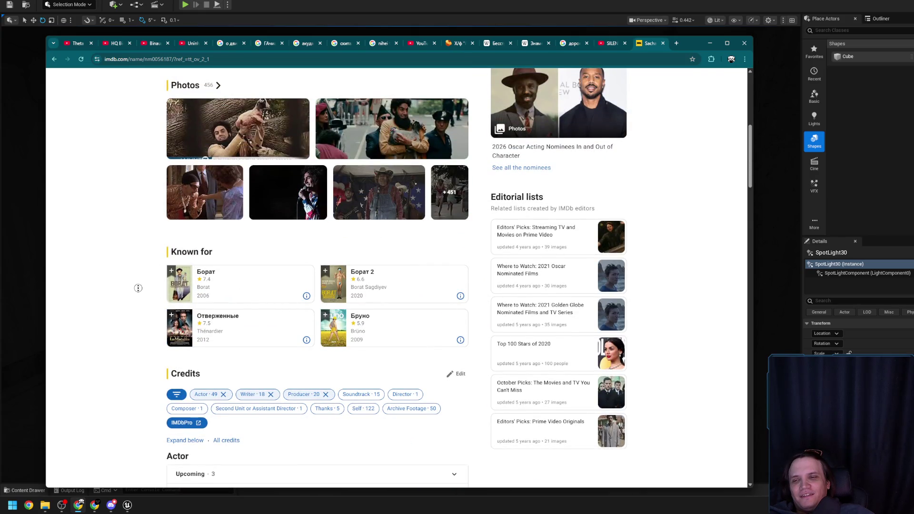
pyautogui.scroll(7, 294, 161)
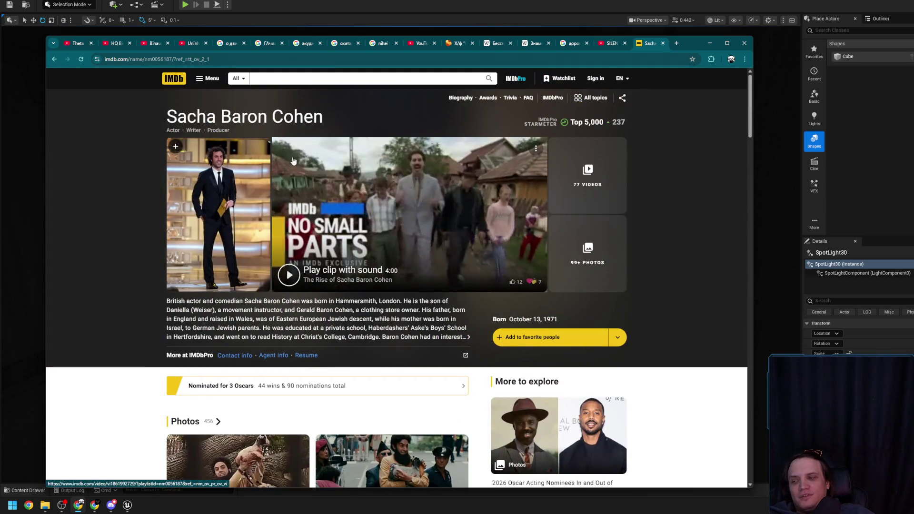
pyautogui.click(328, 81)
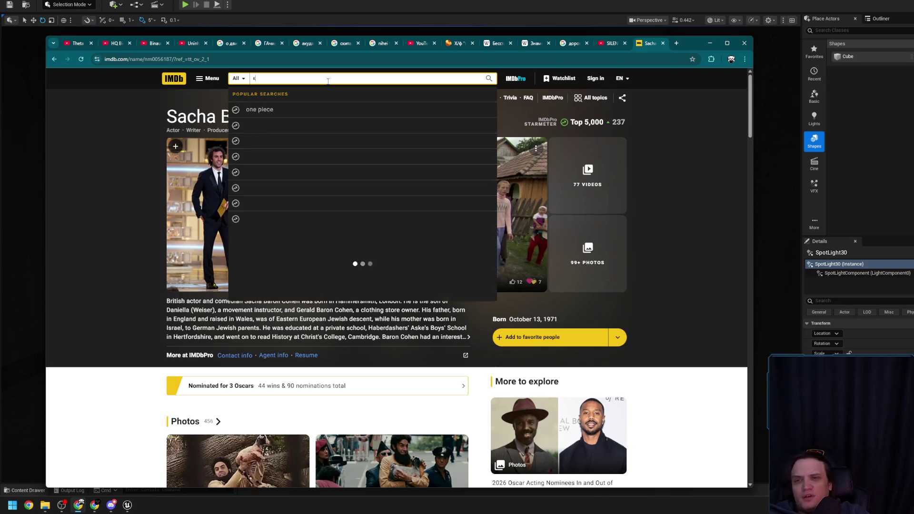
# Step: Try searching IMDb for the Russian title 'Братья', which returns no results
pyautogui.write('Б')
pyautogui.press('BackSpace')
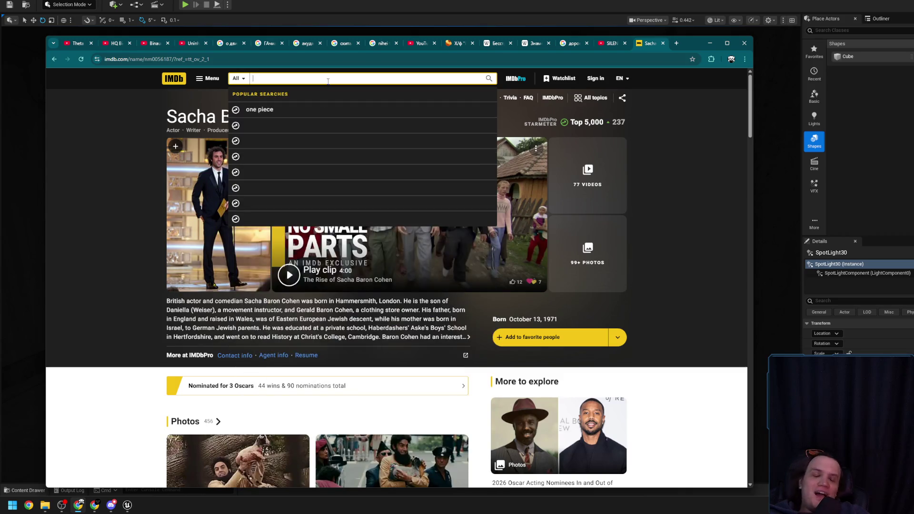
pyautogui.write('Б')
pyautogui.press('BackSpace')
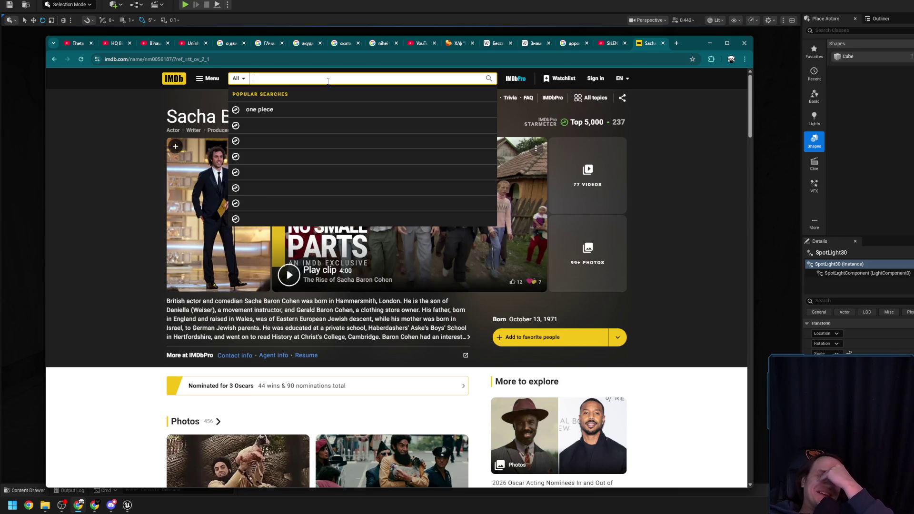
pyautogui.write('БРатья из гр')
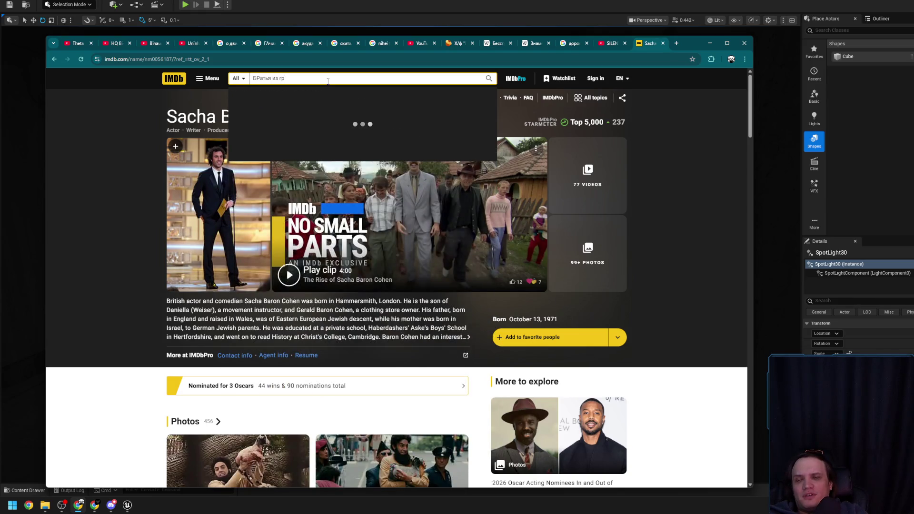
pyautogui.press('BackSpace')
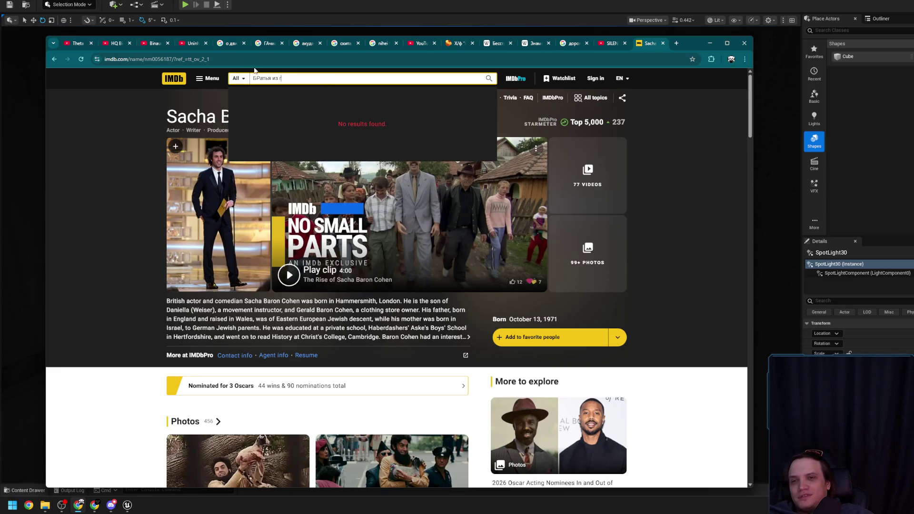
# Step: Search Google from the address bar for 'Братья из гретсби'
pyautogui.click(255, 59)
pyautogui.write('<hf')
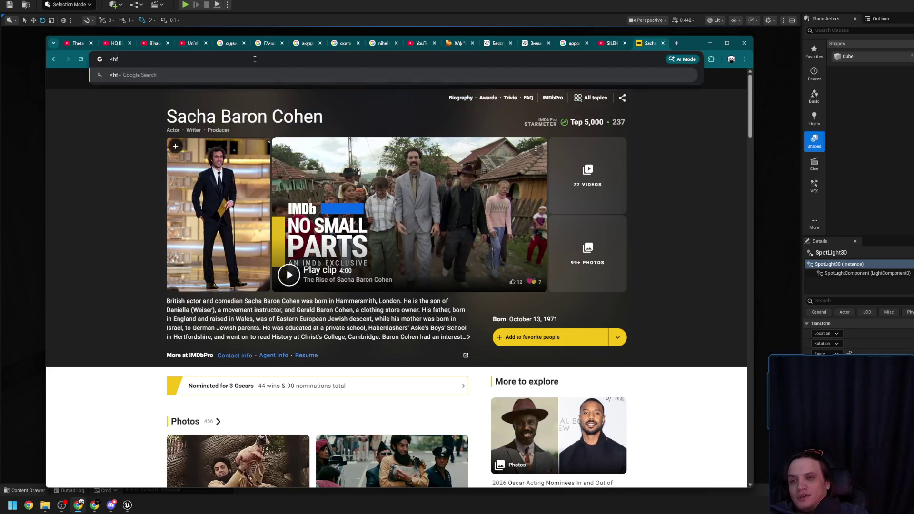
pyautogui.press('Escape')
pyautogui.press('Escape')
pyautogui.write('Брат')
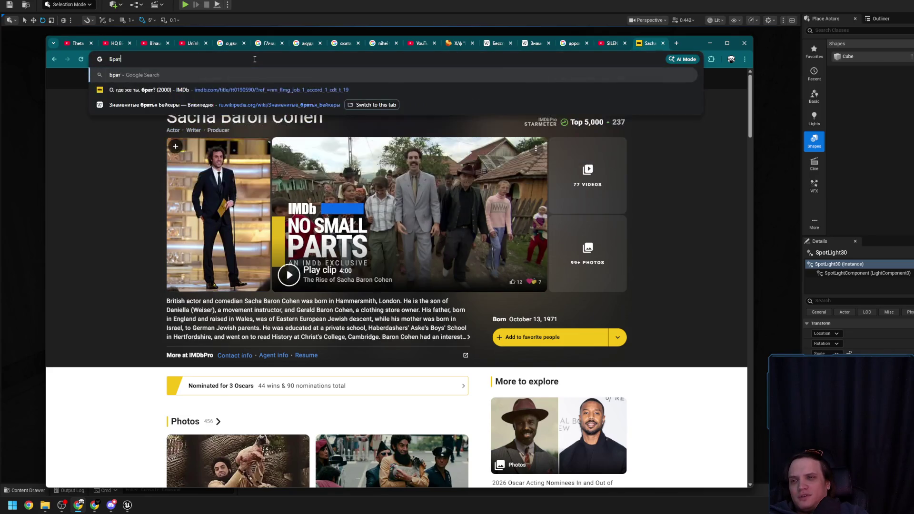
pyautogui.write('ья из гретсби')
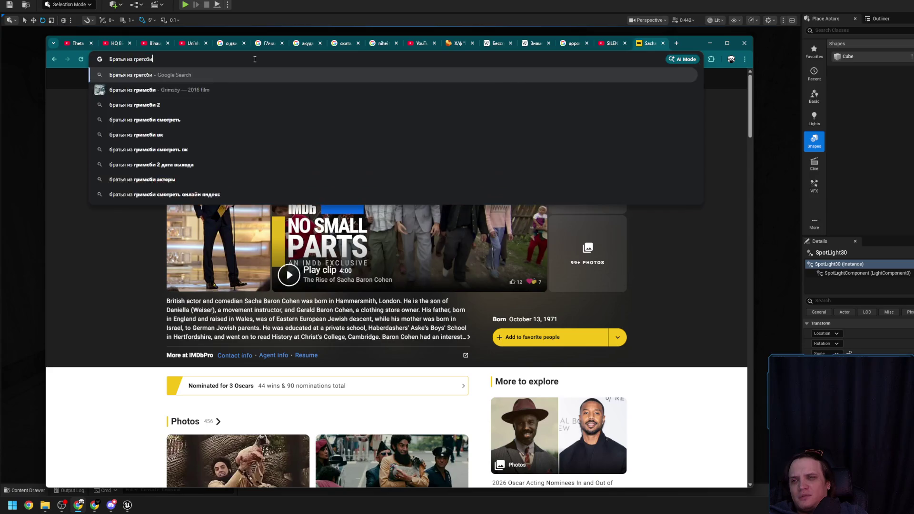
pyautogui.press('Return')
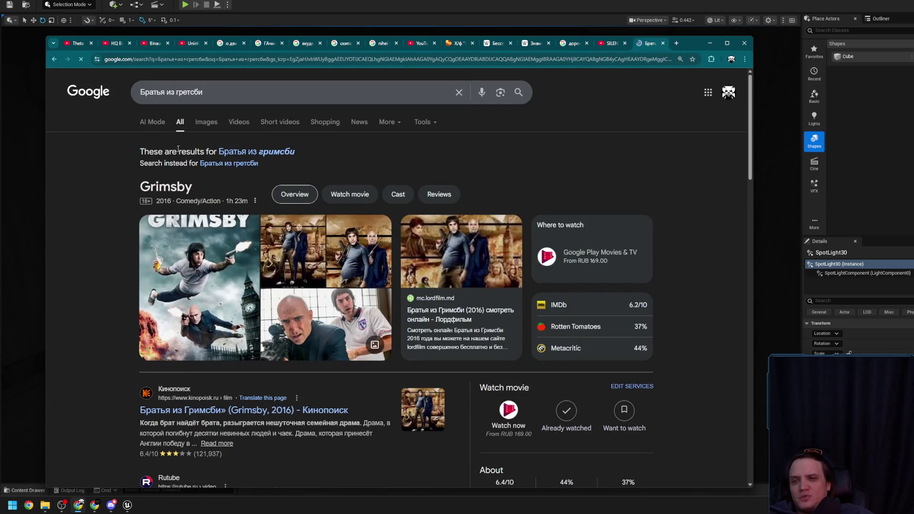
# Step: Switch to the 'Братья из гримсби' spelling, browse Grimsby images, then return to All results
pyautogui.click(235, 152)
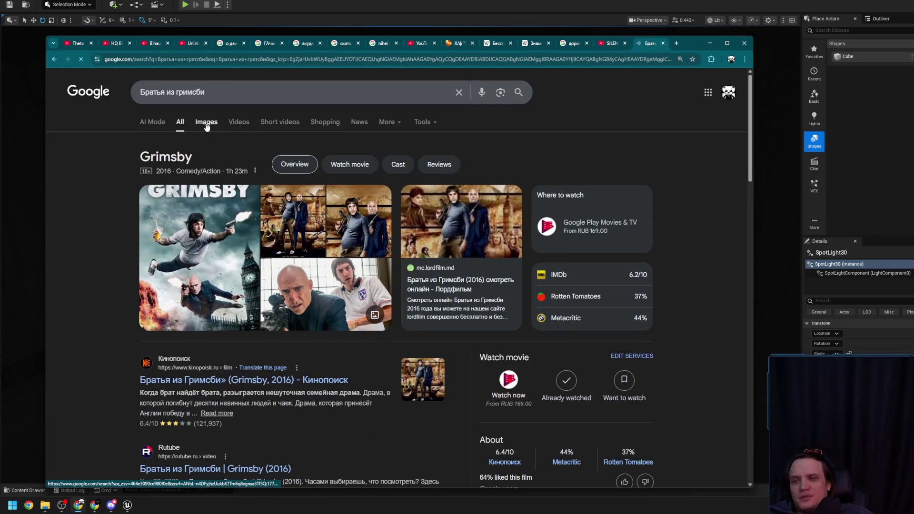
pyautogui.click(206, 123)
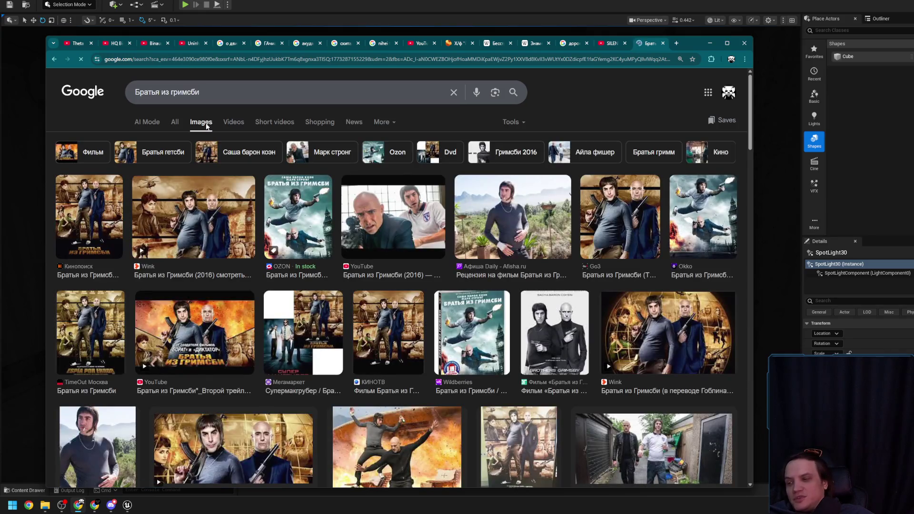
pyautogui.click(178, 123)
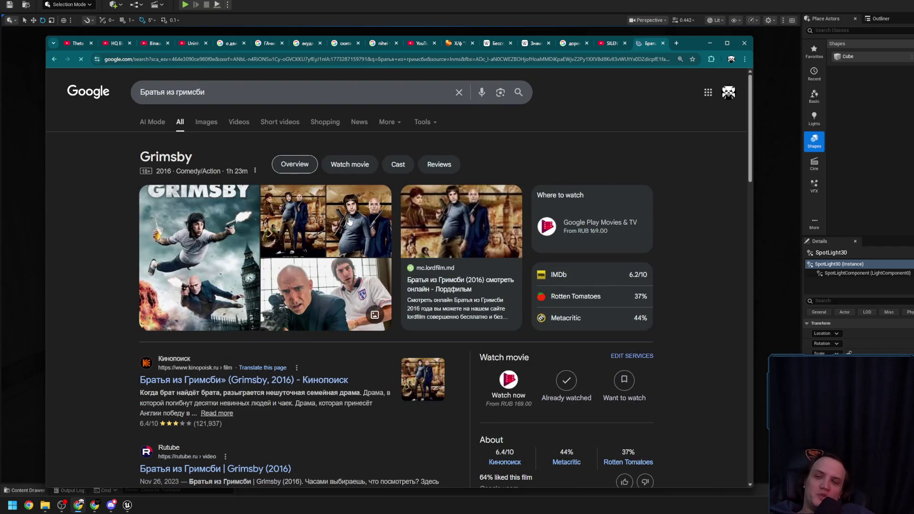
pyautogui.click(207, 122)
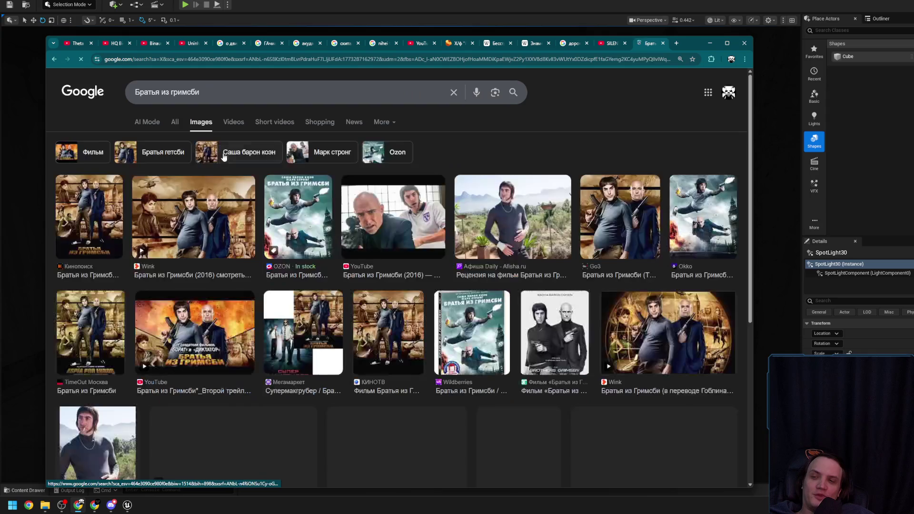
pyautogui.scroll(-2, 362, 319)
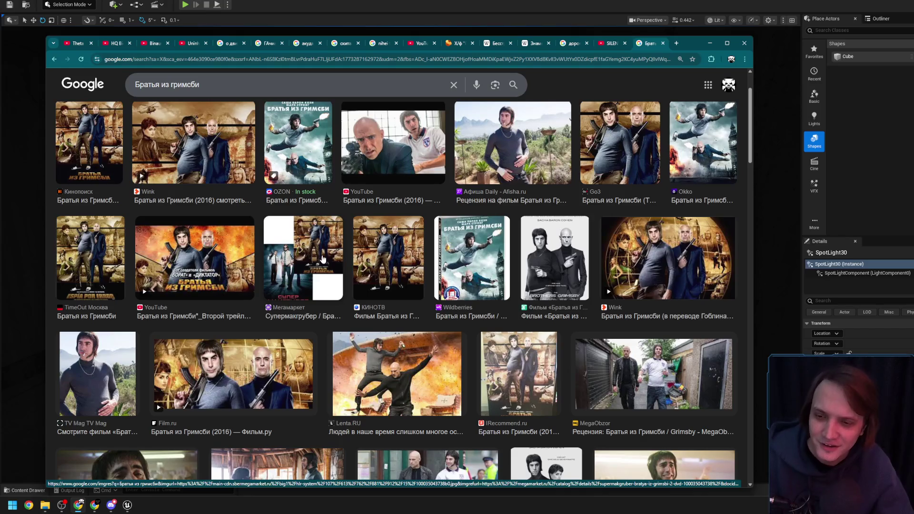
pyautogui.scroll(3, 250, 164)
pyautogui.click(176, 123)
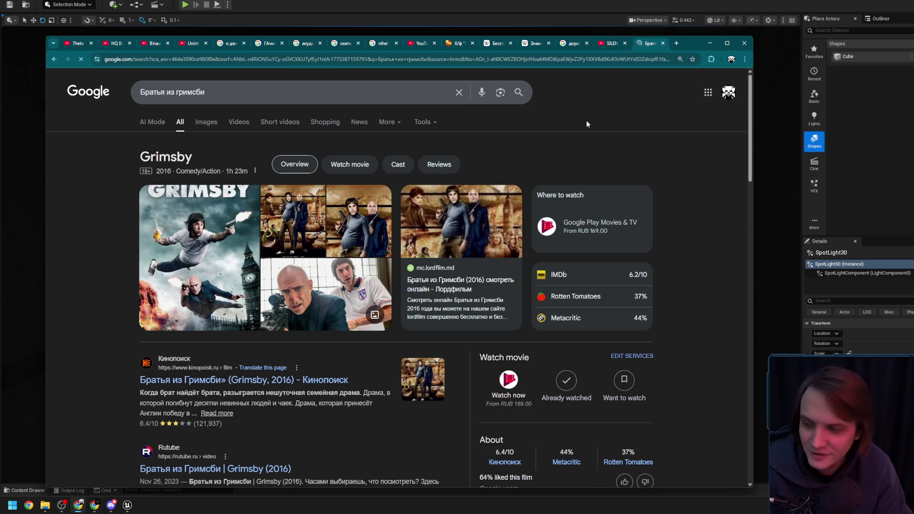
# Step: Close the Google tab, minimize Chrome, and fly the Unreal viewport into the concrete corridor
pyautogui.middleClick(652, 45)
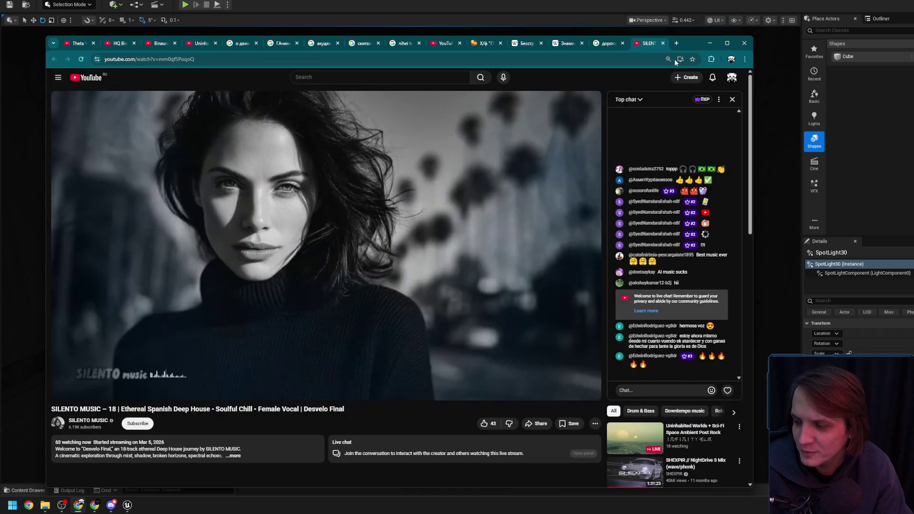
pyautogui.click(707, 46)
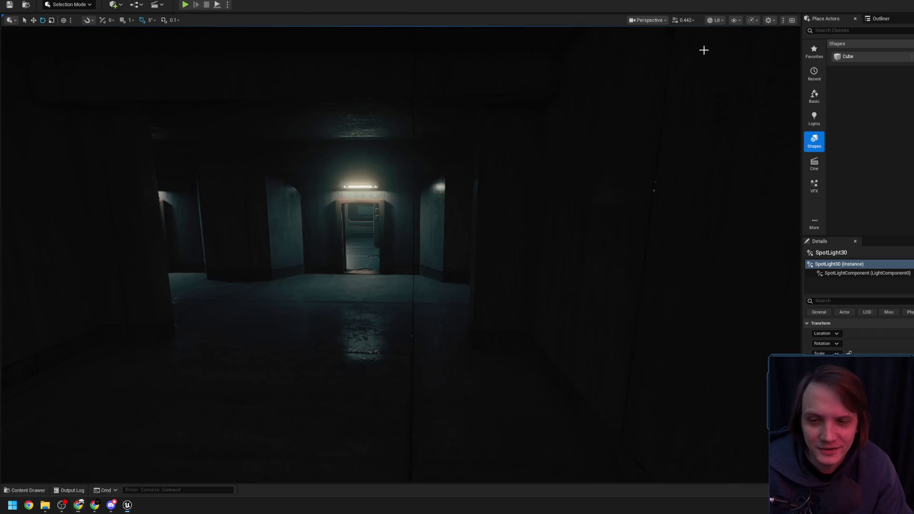
pyautogui.moveTo(507, 214)
pyautogui.mouseDown()
pyautogui.moveTo(471, 213)
pyautogui.moveTo(504, 223)
pyautogui.moveTo(511, 212)
pyautogui.moveTo(500, 233)
pyautogui.mouseUp()
pyautogui.scroll(1, 501, 233)
pyautogui.scroll(-1, 501, 233)
pyautogui.scroll(-1, 501, 234)
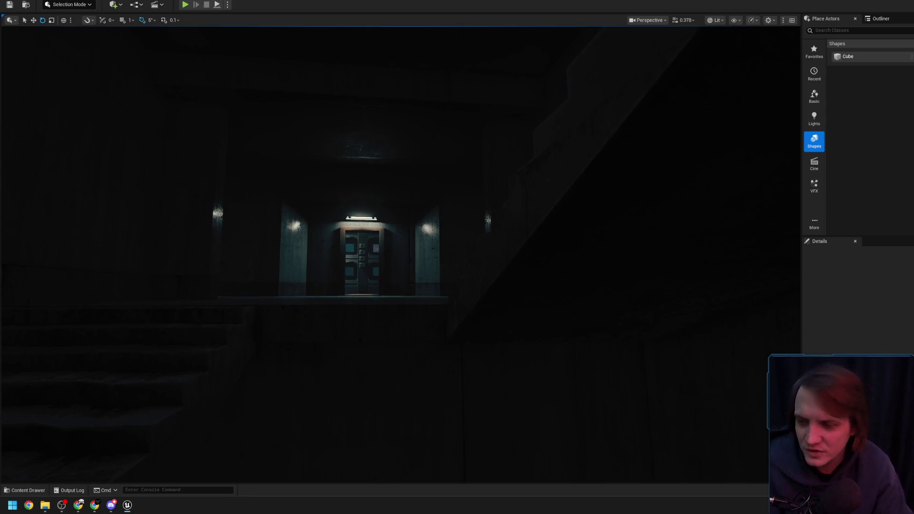
pyautogui.scroll(1, 501, 234)
pyautogui.moveTo(501, 234)
pyautogui.mouseDown()
pyautogui.moveTo(463, 228)
pyautogui.moveTo(469, 223)
pyautogui.mouseUp()
pyautogui.scroll(1, 500, 233)
# Step: Select the wall light above the doorway and browse to its asset with Ctrl+B
pyautogui.press('w')
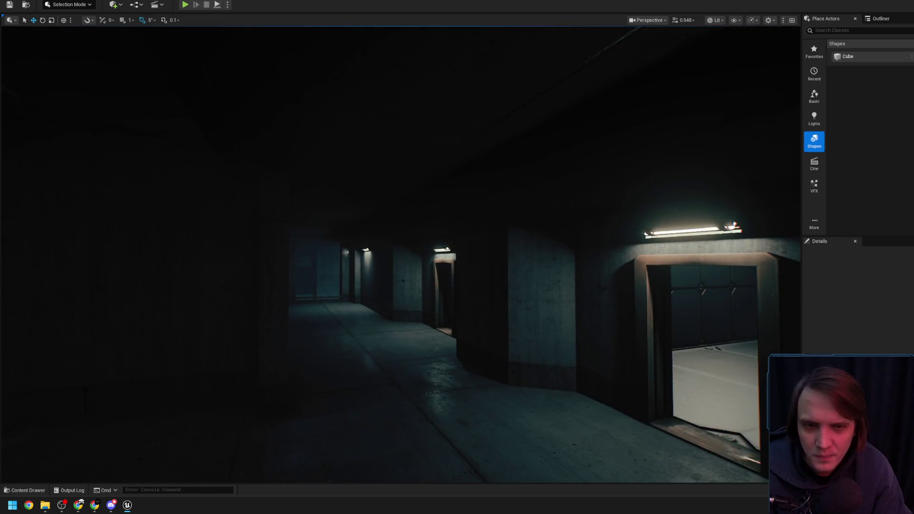
pyautogui.click(664, 222)
pyautogui.hotkey('ctrl', 'b')
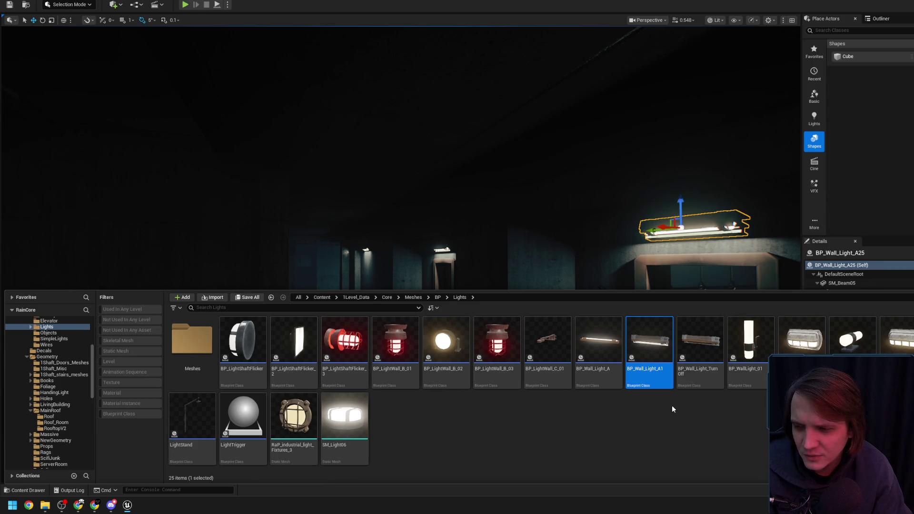
pyautogui.moveTo(456, 341)
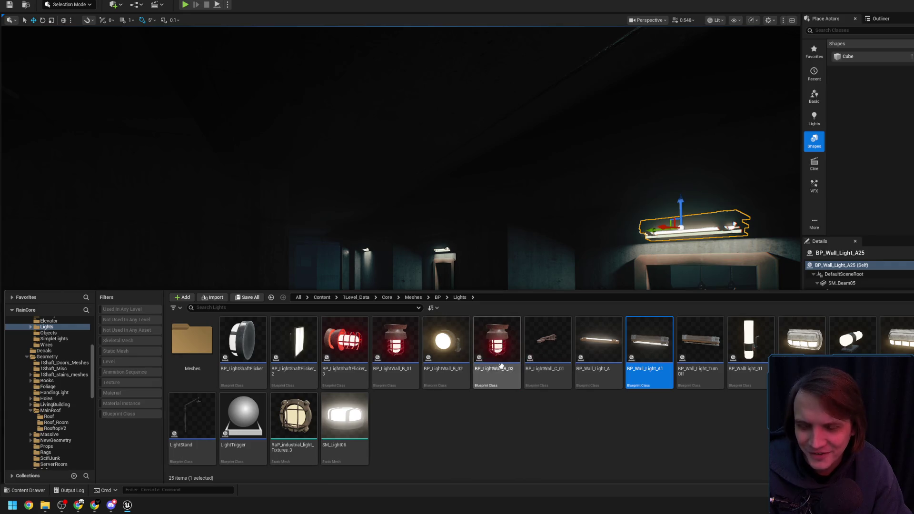
pyautogui.click(531, 280)
pyautogui.moveTo(531, 280)
pyautogui.mouseDown()
pyautogui.moveTo(447, 245)
pyautogui.moveTo(418, 217)
pyautogui.moveTo(399, 255)
pyautogui.moveTo(364, 180)
pyautogui.mouseUp()
# Step: Fly around the level, adjusting camera speed, and turn toward the lit window area
pyautogui.scroll(2, 438, 238)
pyautogui.scroll(-2, 416, 221)
pyautogui.scroll(-3, 407, 240)
pyautogui.scroll(2, 385, 224)
pyautogui.scroll(1, 378, 209)
pyautogui.scroll(-3, 370, 193)
pyautogui.moveTo(427, 254); pyautogui.dragTo(427, 253)
pyautogui.scroll(-2, 427, 254)
pyautogui.scroll(-1, 427, 254)
pyautogui.scroll(-2, 427, 254)
pyautogui.scroll(3, 427, 254)
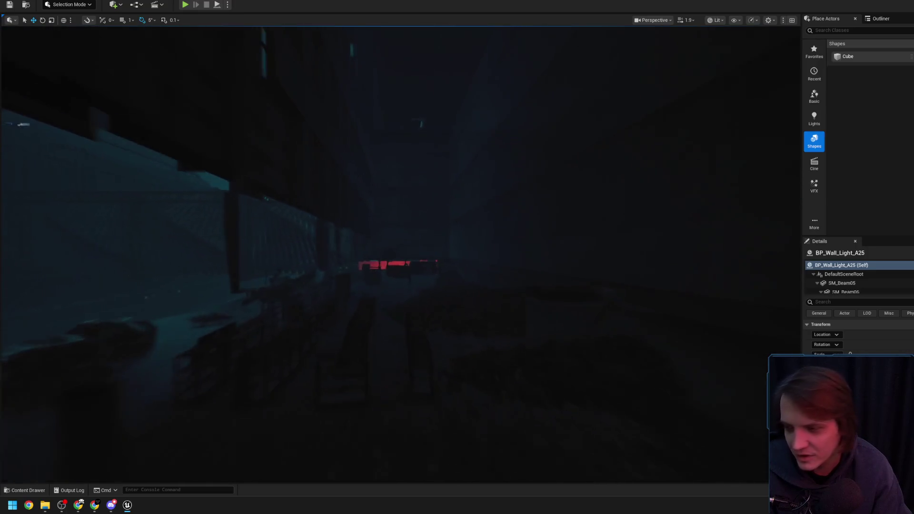
# Step: Fly past the red-lit area to face the teal city skyline from the rooftop
pyautogui.moveTo(427, 253); pyautogui.dragTo(446, 257)
pyautogui.scroll(-1, 427, 253)
pyautogui.scroll(1, 427, 254)
pyautogui.scroll(3, 446, 257)
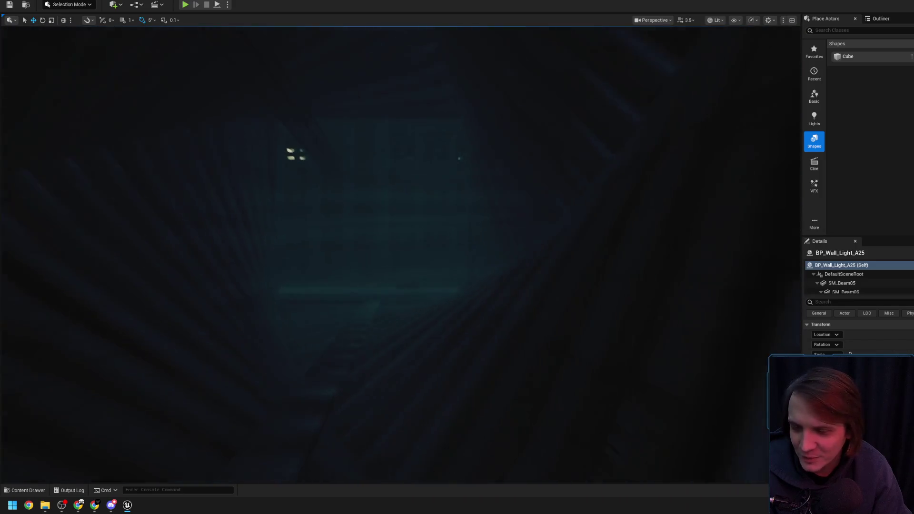
pyautogui.moveTo(446, 257); pyautogui.dragTo(456, 267)
pyautogui.scroll(2, 445, 257)
pyautogui.scroll(-2, 446, 257)
pyautogui.scroll(-3, 447, 257)
pyautogui.scroll(-1, 447, 257)
pyautogui.scroll(-1, 456, 267)
pyautogui.scroll(-1, 456, 268)
pyautogui.scroll(4, 456, 267)
pyautogui.scroll(1, 456, 267)
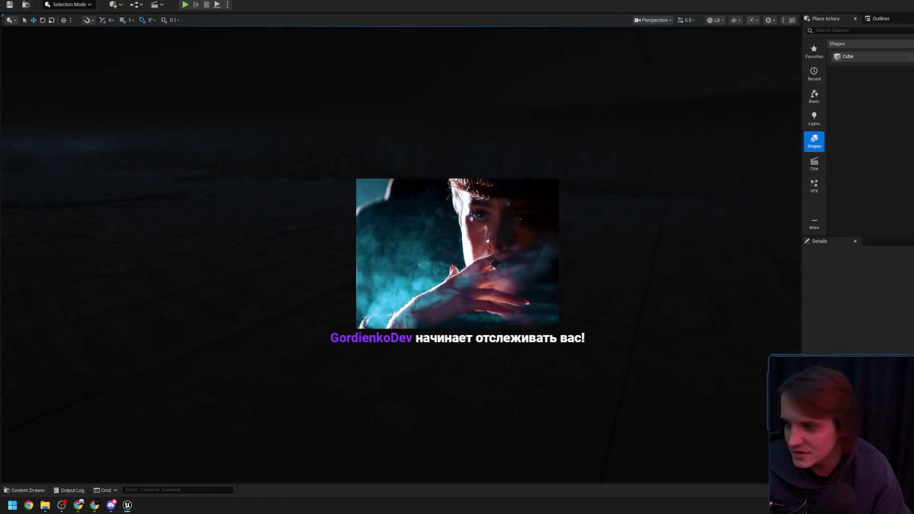
pyautogui.rightClick(384, 303)
# Step: Play From Here on the rooftop floor, walk the rainy area, then stop with Esc
pyautogui.click(432, 296)
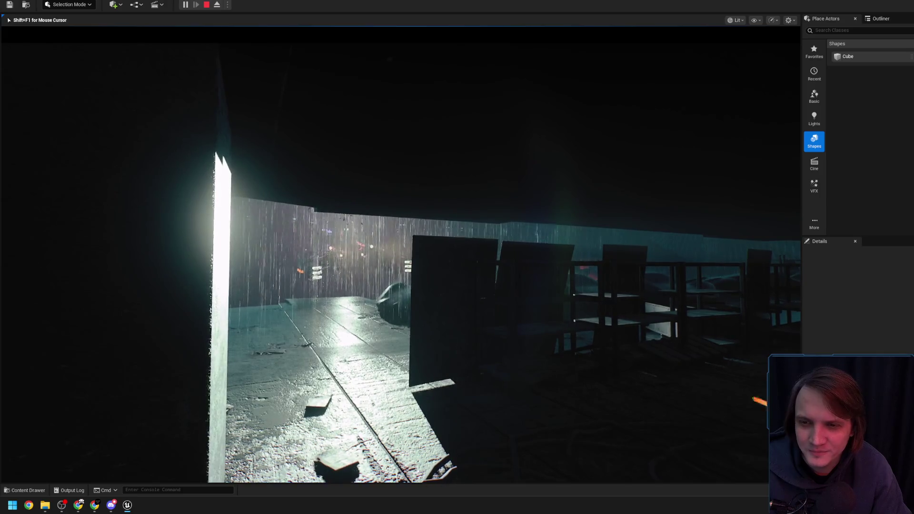
pyautogui.press('Escape')
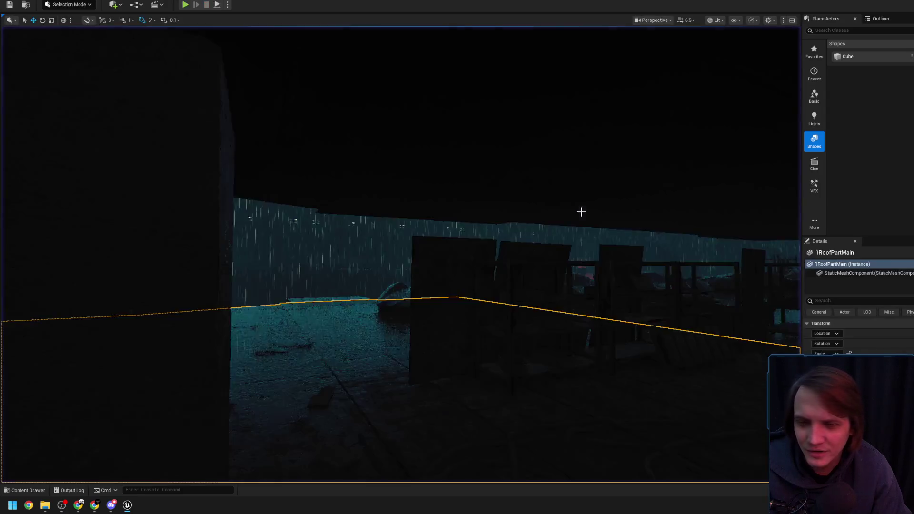
# Step: Fly the camera out toward the street, tuning fly speed with the scroll wheel
pyautogui.moveTo(584, 223)
pyautogui.mouseDown()
pyautogui.moveTo(595, 238)
pyautogui.moveTo(548, 243)
pyautogui.moveTo(577, 274)
pyautogui.mouseUp()
pyautogui.scroll(-2, 547, 244)
pyautogui.scroll(-1, 555, 252)
pyautogui.scroll(2, 563, 259)
pyautogui.scroll(-3, 569, 265)
pyautogui.scroll(-1, 576, 272)
pyautogui.scroll(-1, 519, 241)
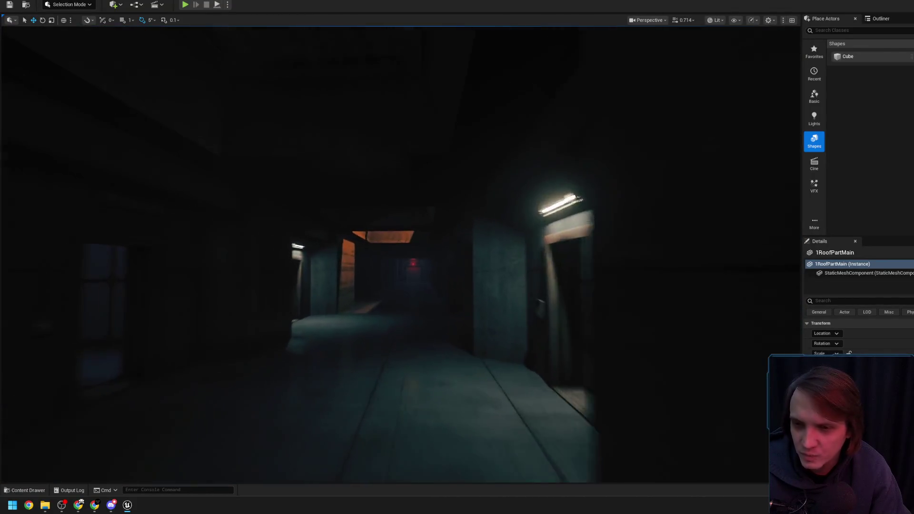
pyautogui.scroll(-2, 400, 254)
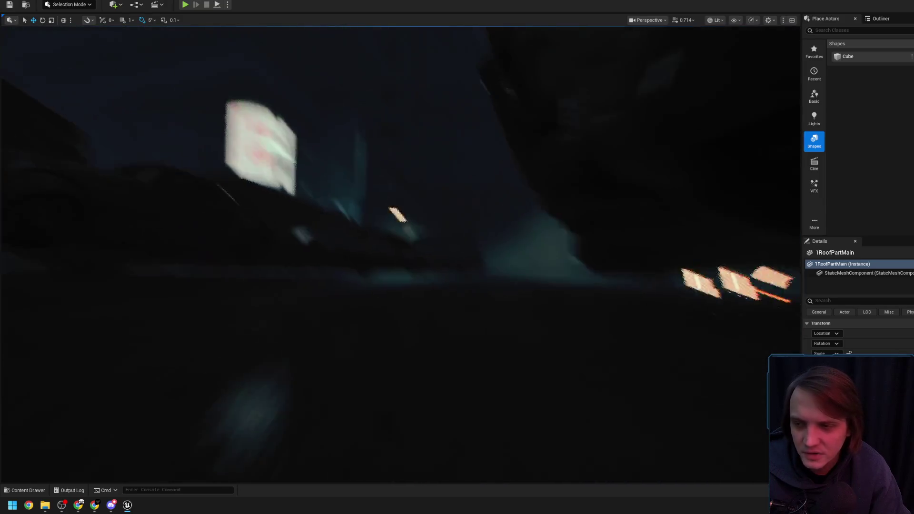
pyautogui.scroll(2, 400, 254)
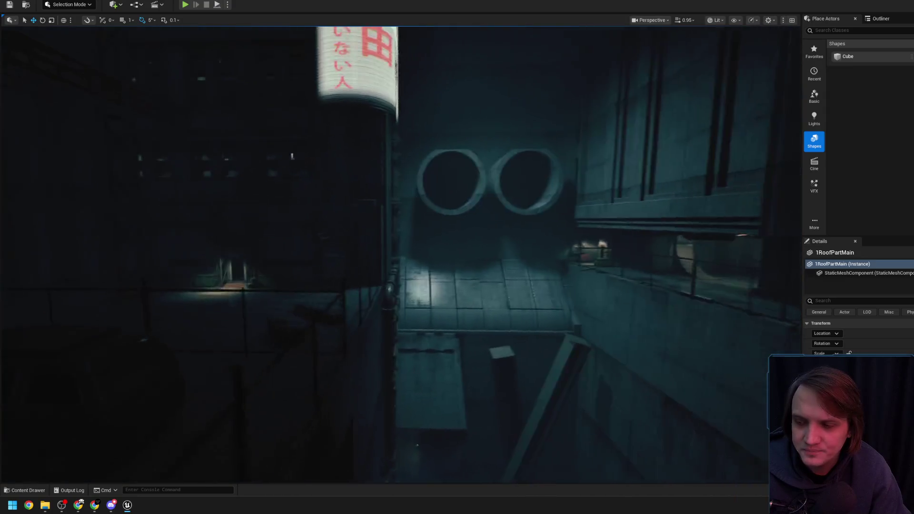
pyautogui.scroll(-3, 399, 254)
pyautogui.scroll(-1, 400, 255)
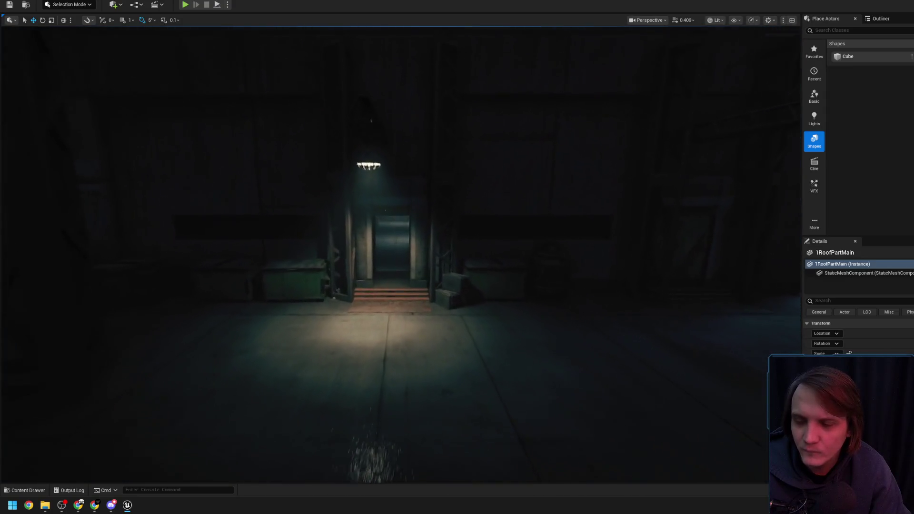
# Step: Fly down the corridor past the ceiling lamp to the lamp-lit doorway and steps
pyautogui.press('w')
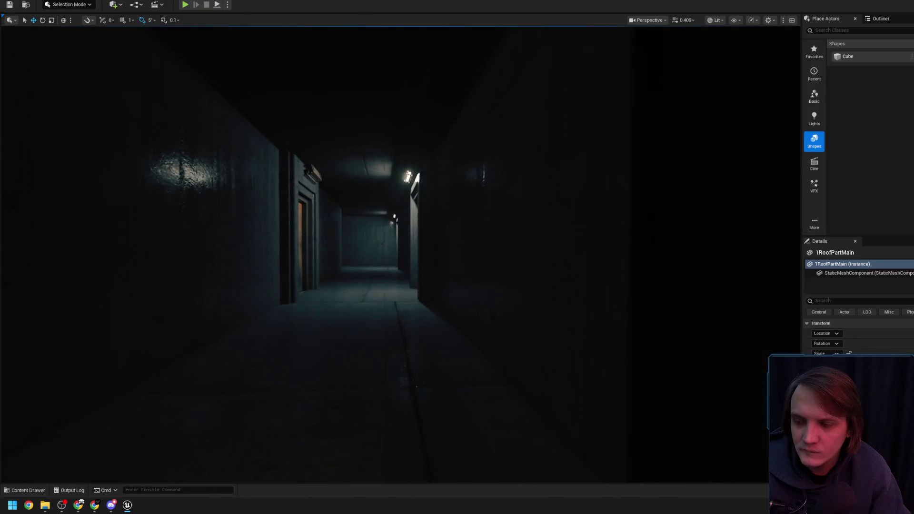
pyautogui.press('s')
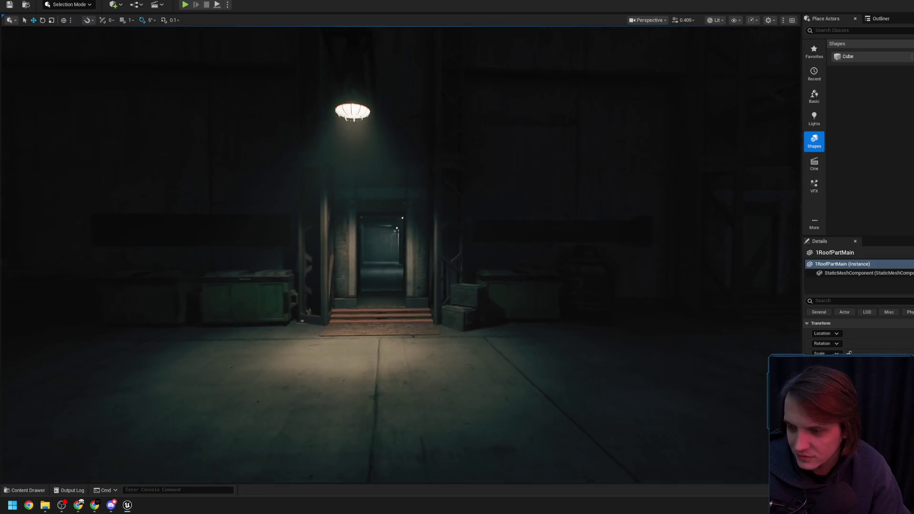
pyautogui.press('w')
pyautogui.press('w')
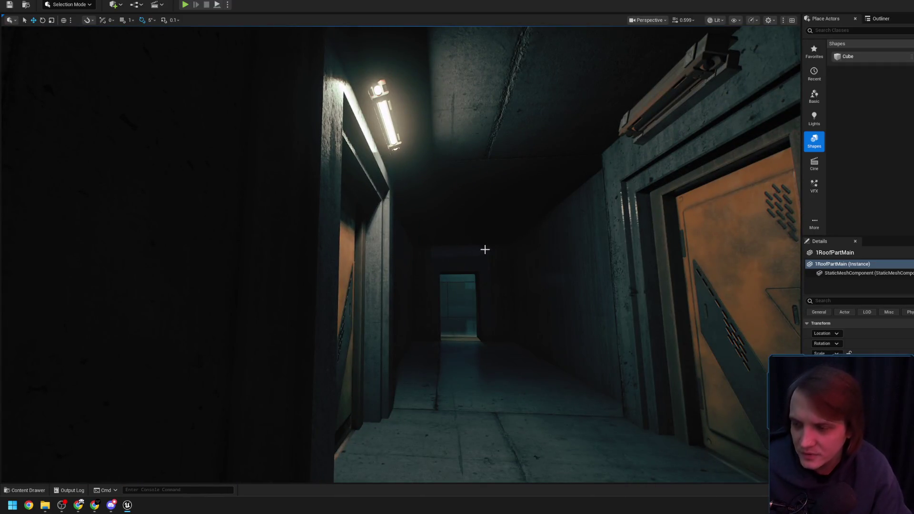
pyautogui.press('w')
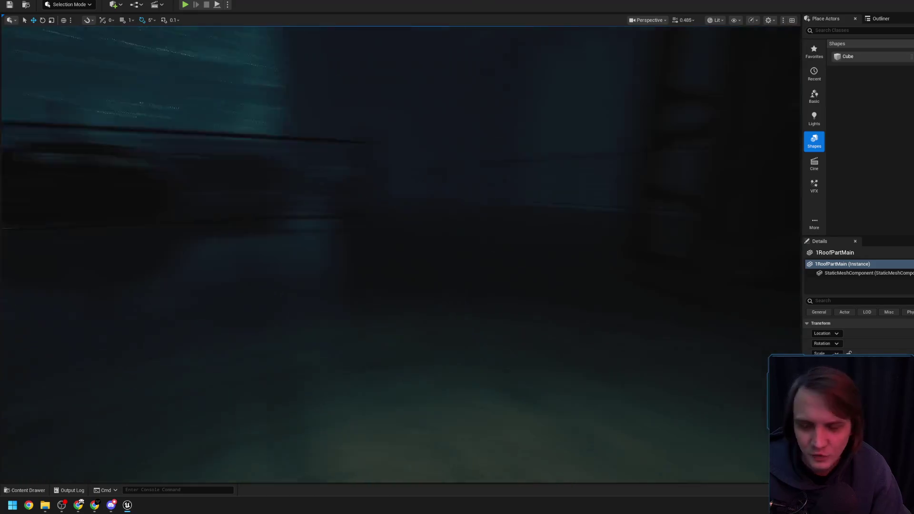
pyautogui.press('w')
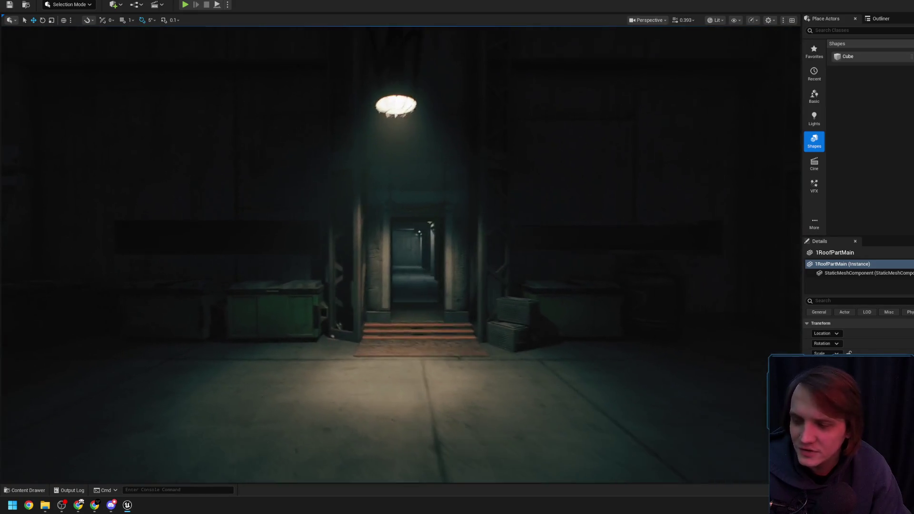
pyautogui.press('w')
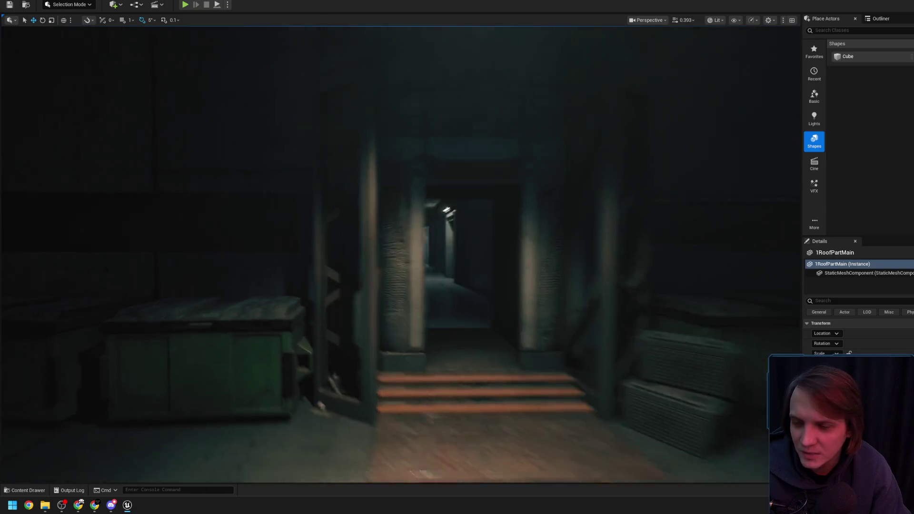
pyautogui.press('s')
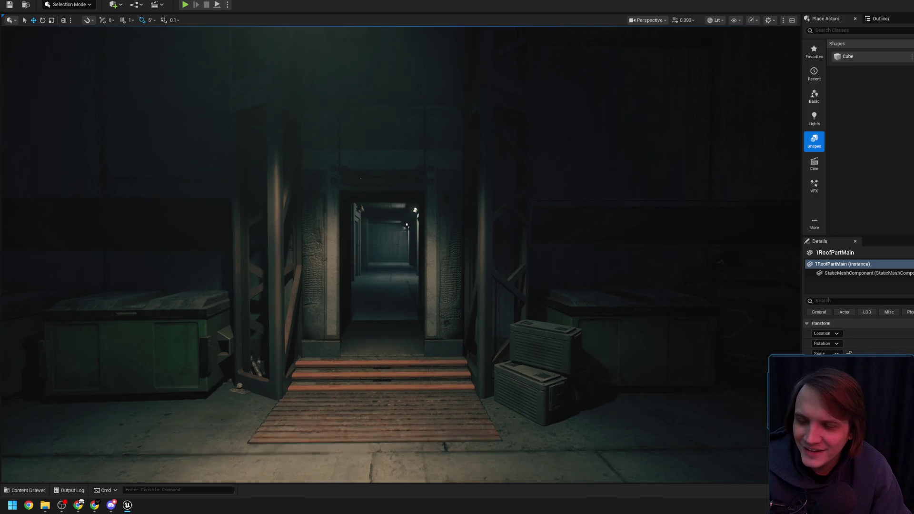
pyautogui.press('w')
pyautogui.press('s')
pyautogui.press('w')
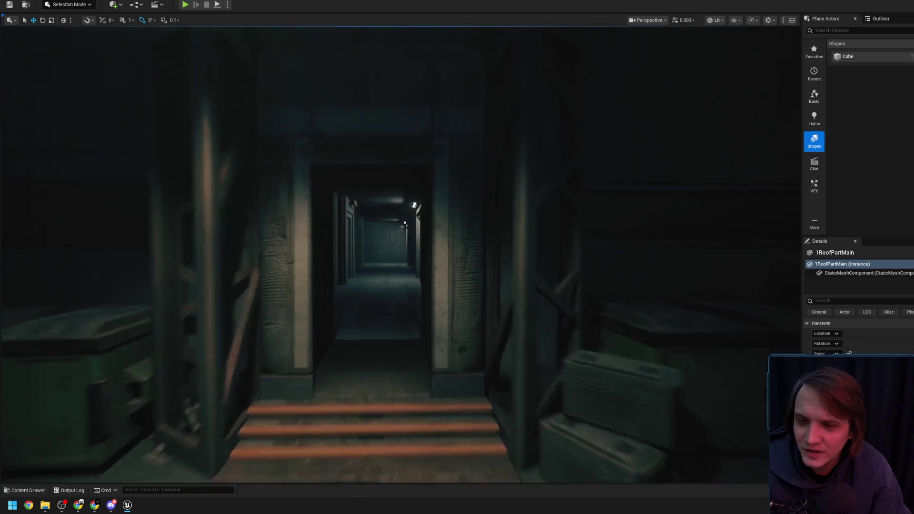
pyautogui.press('w')
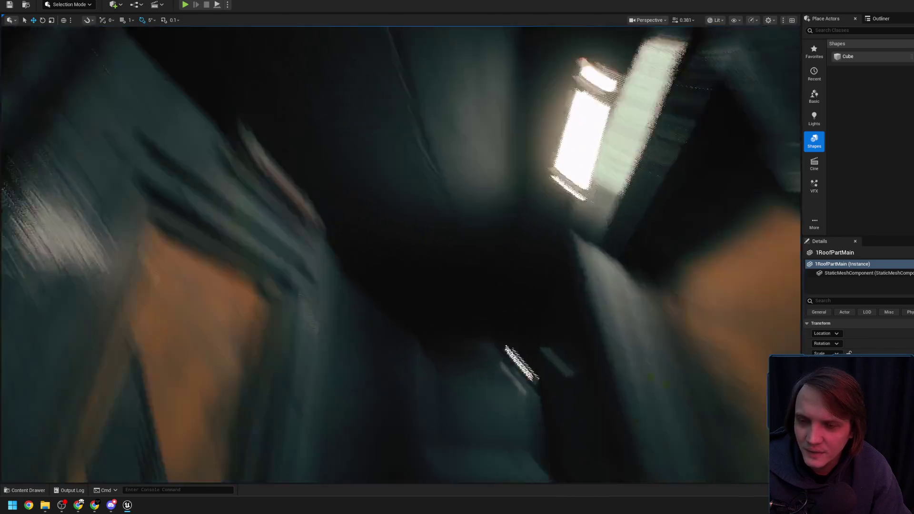
# Step: Briefly pick the wall light above the door, then fly through the hallways to the stairwell
pyautogui.click(442, 162)
pyautogui.press('Escape')
pyautogui.press('s')
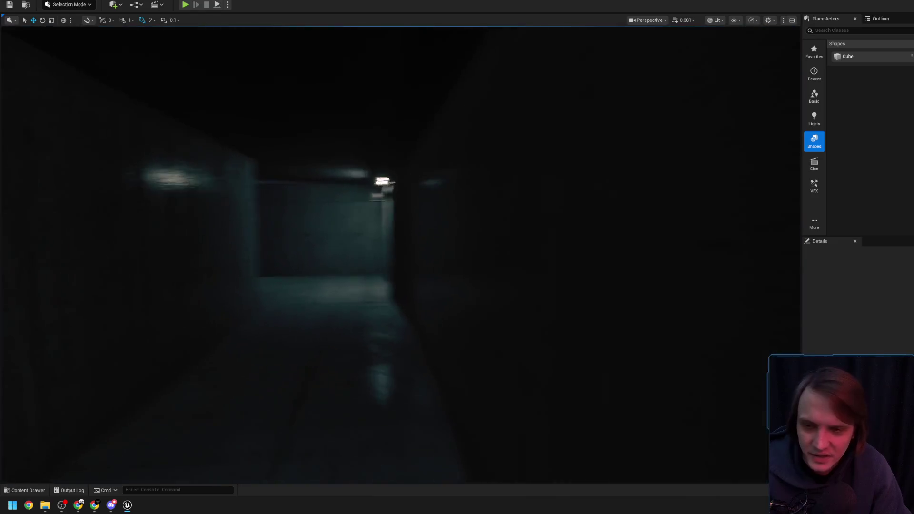
pyautogui.press('w')
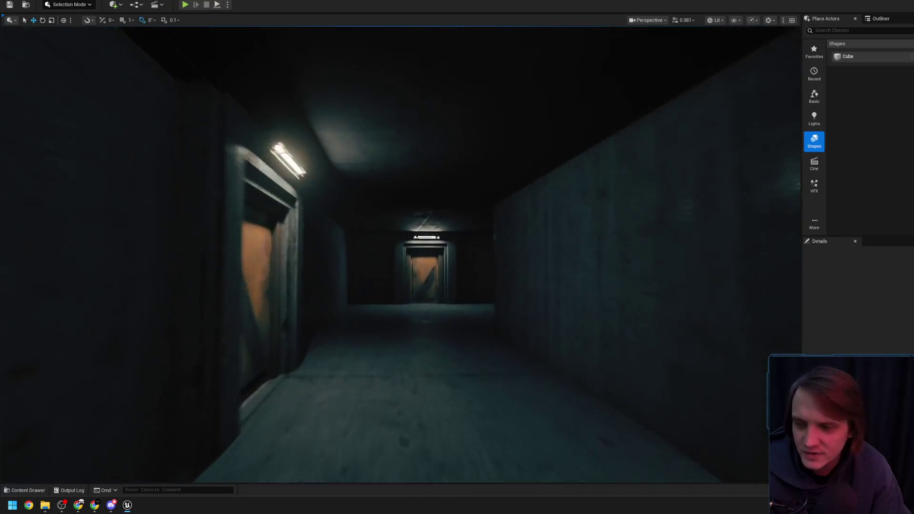
pyautogui.press('w')
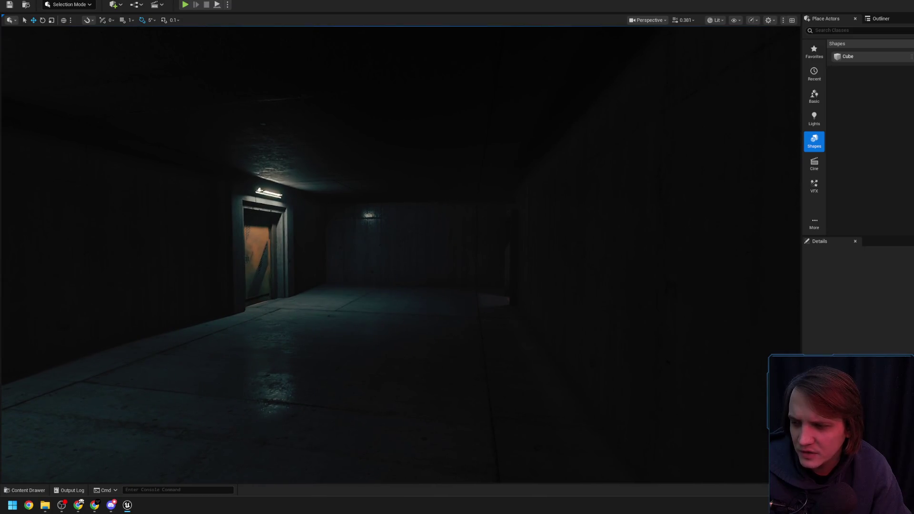
pyautogui.press('a')
pyautogui.press('a')
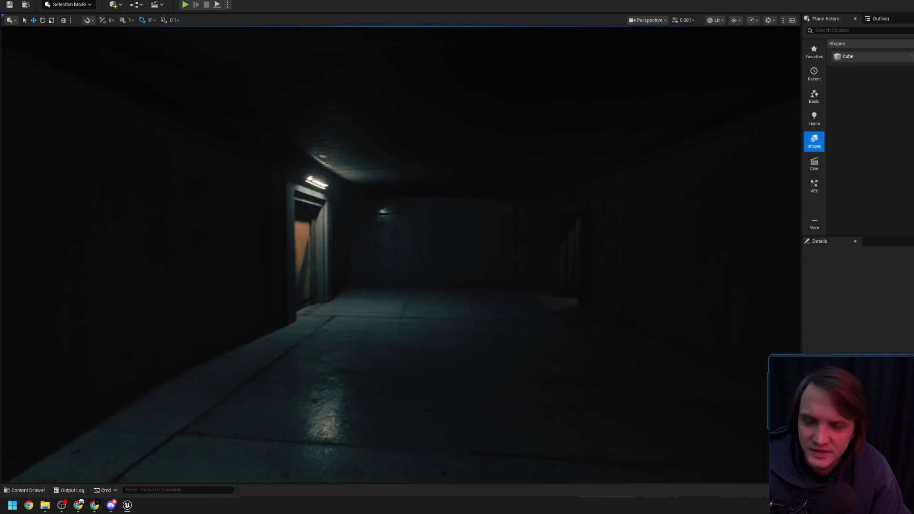
pyautogui.scroll(1, 400, 253)
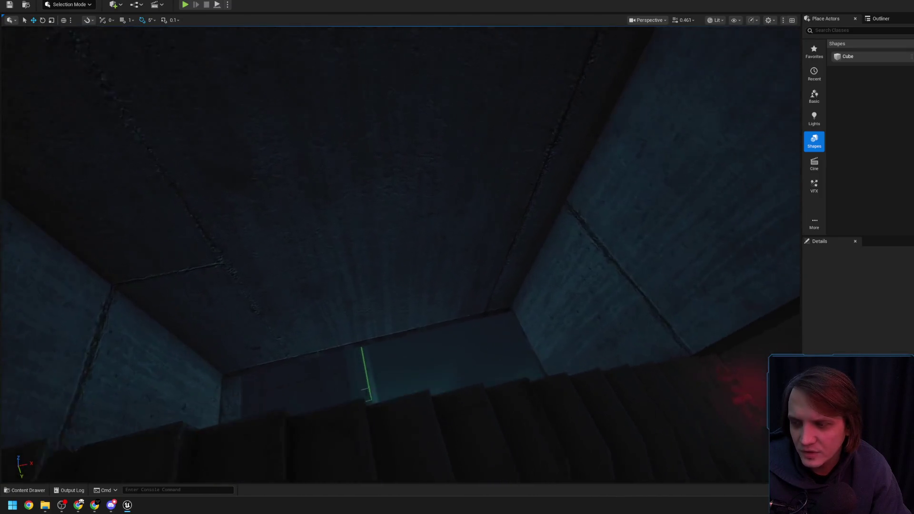
# Step: Select SpotLight107 and rotate it with the E gizmo to re-aim its beam
pyautogui.click(392, 270)
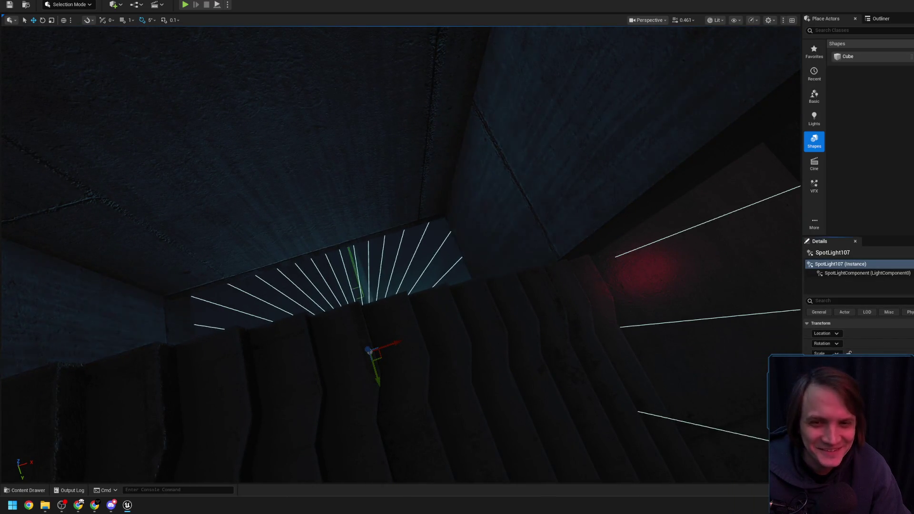
pyautogui.press('e')
pyautogui.moveTo(381, 372); pyautogui.dragTo(384, 370)
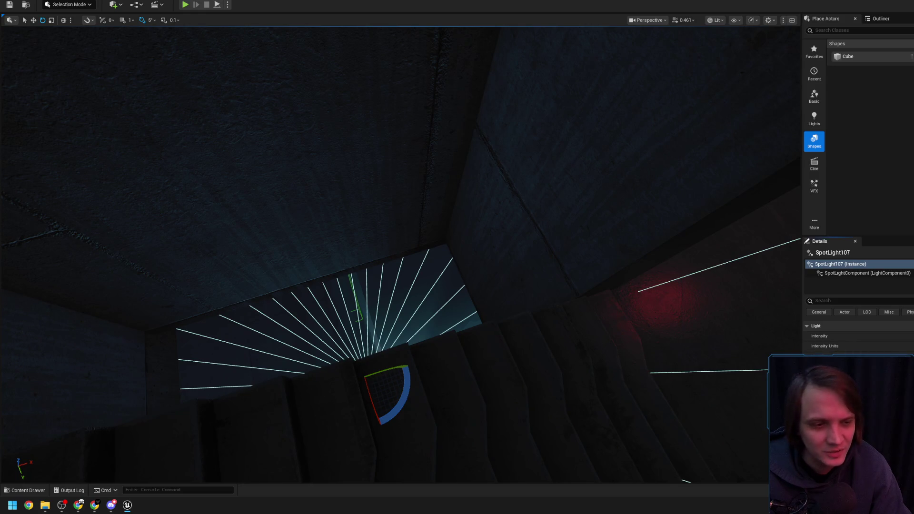
# Step: Look around the stairwell's stairs, red light, walls and railing, then deselect the spotlight
pyautogui.moveTo(457, 257)
pyautogui.mouseDown()
pyautogui.moveTo(377, 269)
pyautogui.moveTo(304, 248)
pyautogui.mouseUp()
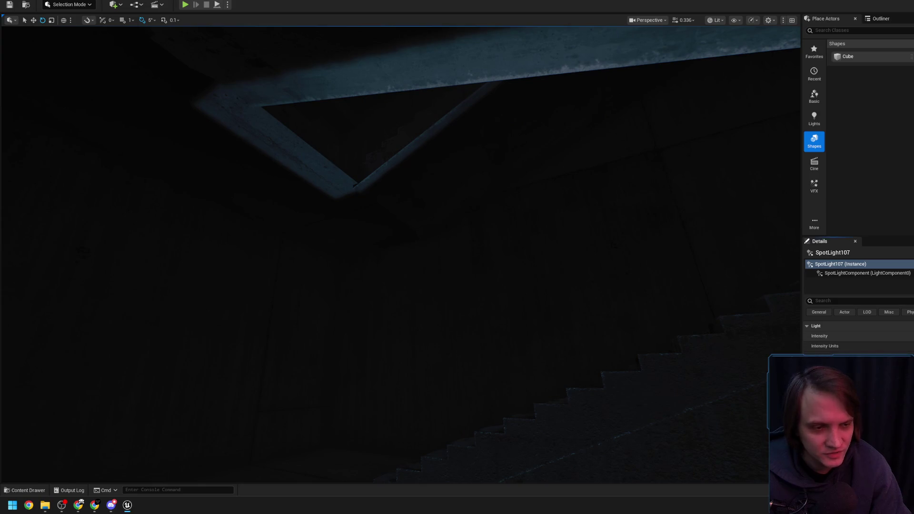
pyautogui.moveTo(493, 240); pyautogui.dragTo(473, 249)
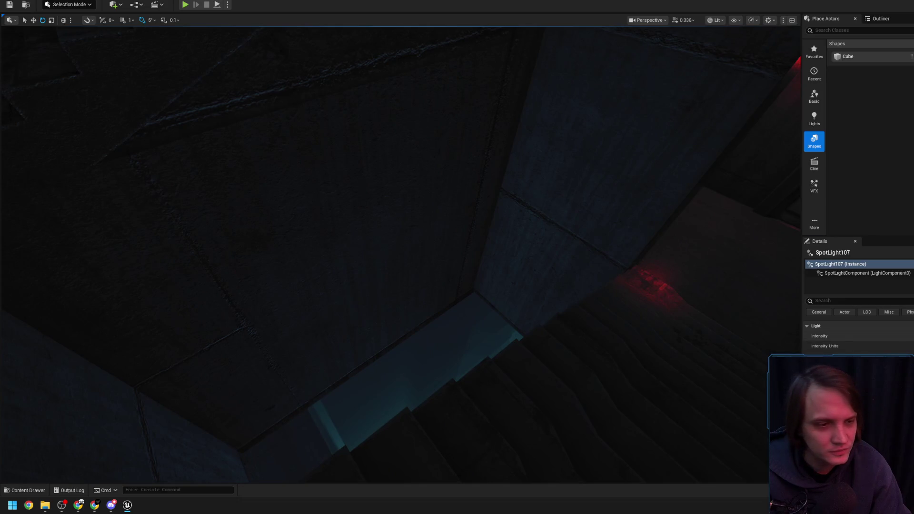
pyautogui.moveTo(526, 272); pyautogui.dragTo(527, 272)
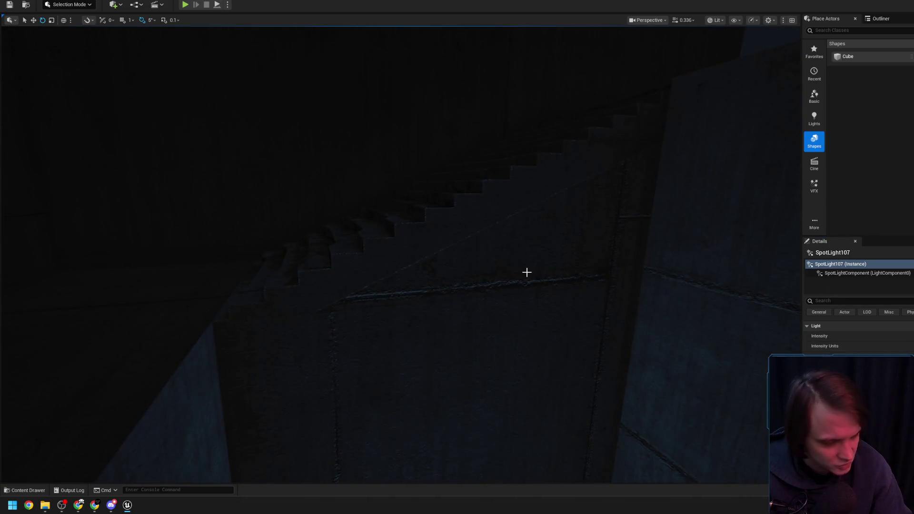
pyautogui.moveTo(102, 162); pyautogui.dragTo(127, 170)
pyautogui.moveTo(283, 228)
pyautogui.mouseDown()
pyautogui.moveTo(252, 243)
pyautogui.moveTo(306, 228)
pyautogui.mouseUp()
pyautogui.press('Escape')
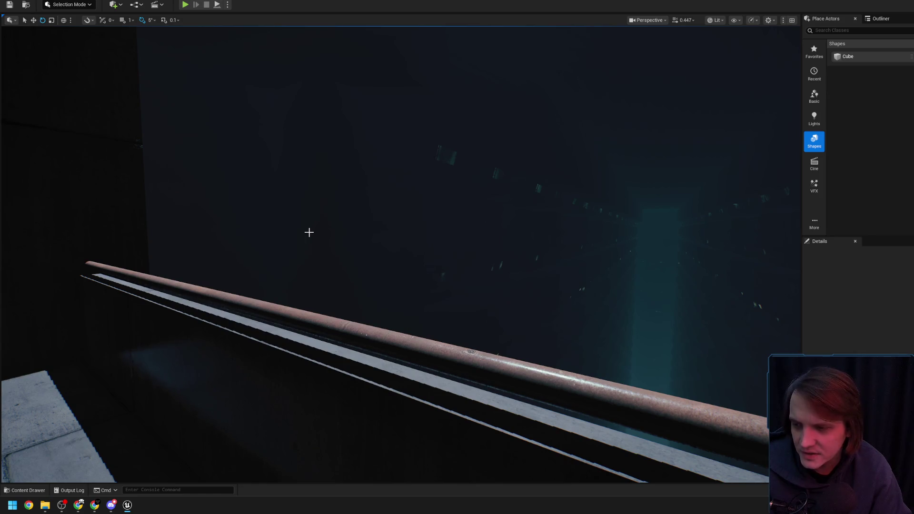
# Step: Fly through the lit doorway and dim hallways to the shutter door under the red light
pyautogui.moveTo(309, 233)
pyautogui.mouseDown()
pyautogui.moveTo(353, 245)
pyautogui.moveTo(476, 246)
pyautogui.mouseUp()
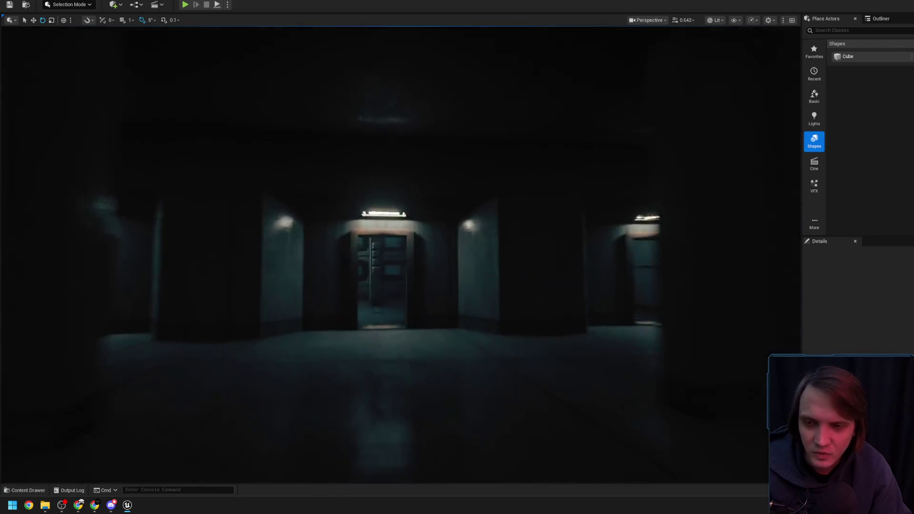
pyautogui.press('w')
pyautogui.scroll(-1, 400, 255)
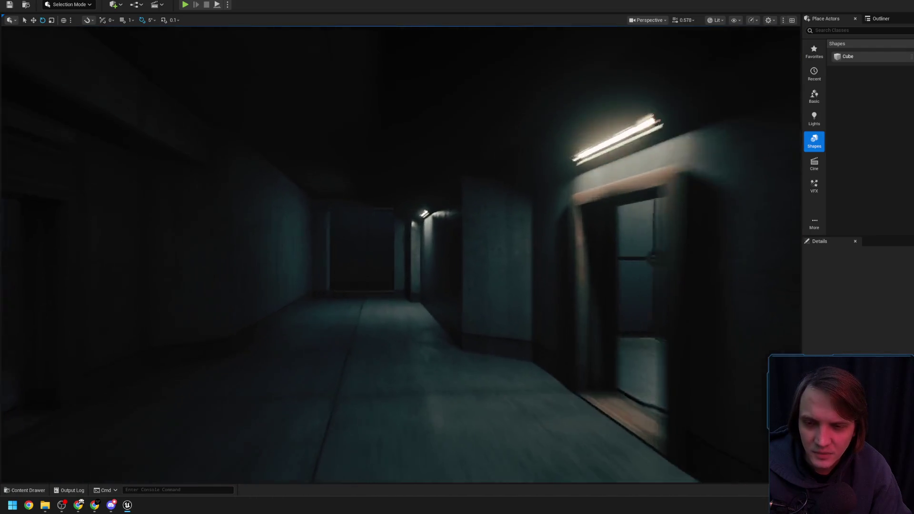
pyautogui.press('w')
pyautogui.press('w')
pyautogui.scroll(-3, 400, 255)
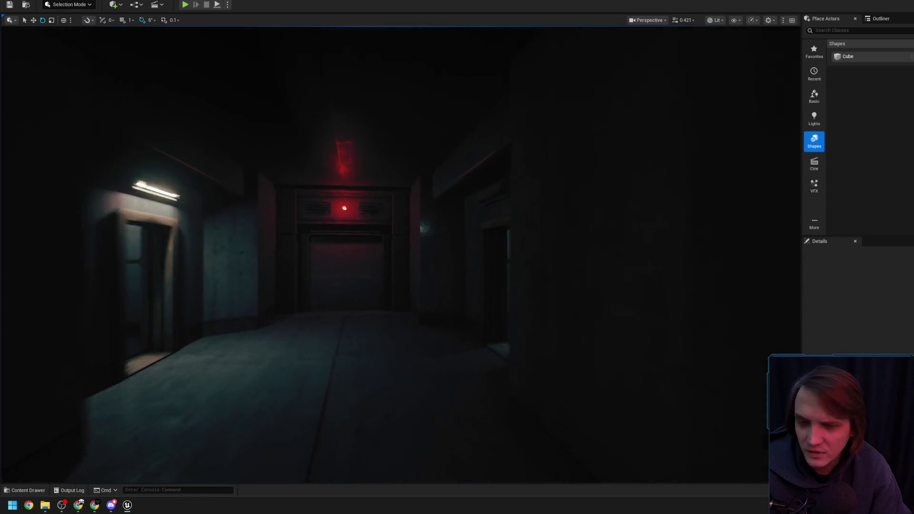
pyautogui.press('w')
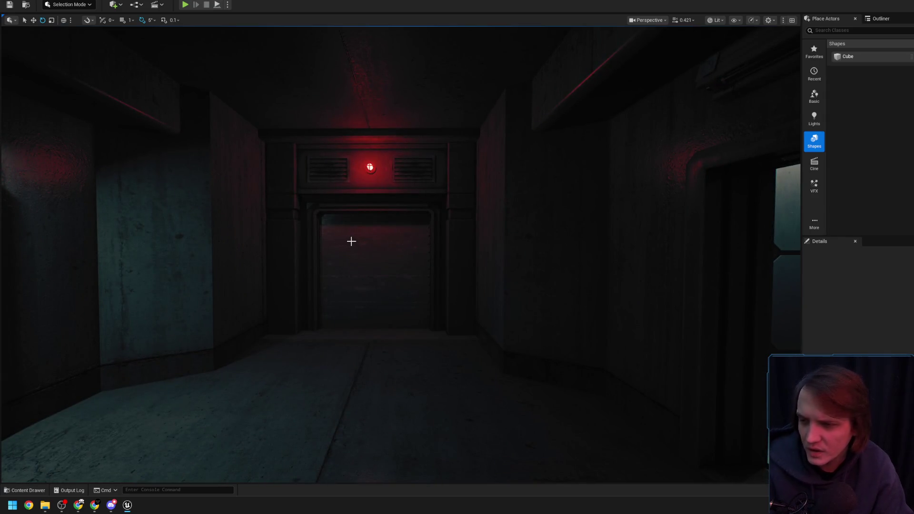
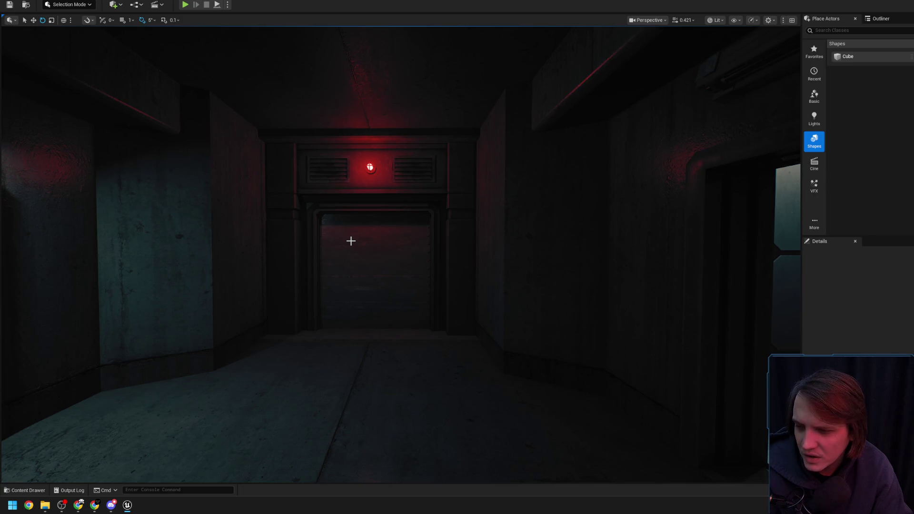
# Step: Frame the flat panel Cube1692 in the dark side area and delete it
pyautogui.moveTo(351, 241)
pyautogui.mouseDown()
pyautogui.moveTo(314, 256)
pyautogui.moveTo(323, 255)
pyautogui.mouseUp()
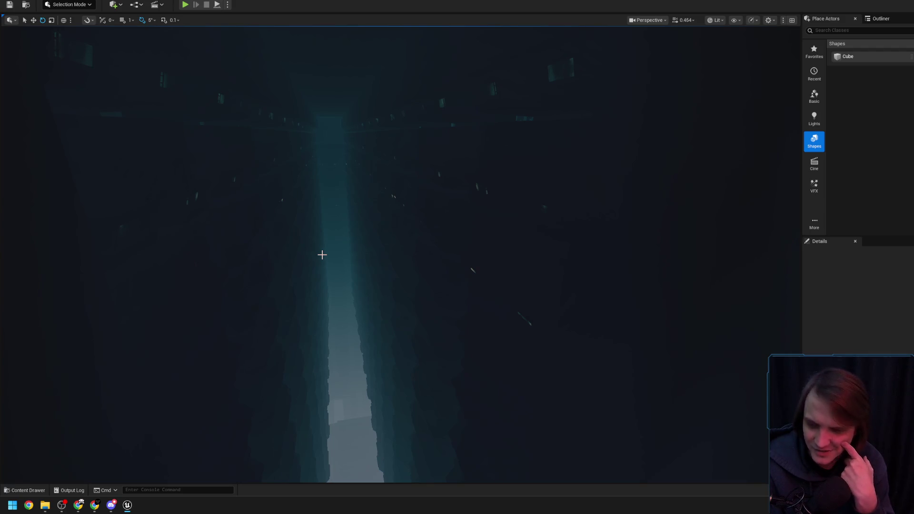
pyautogui.scroll(-2, 322, 255)
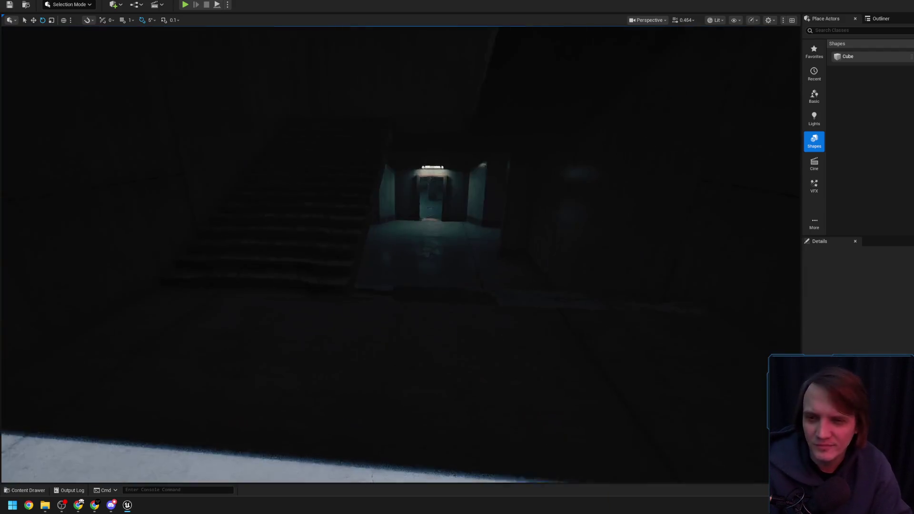
pyautogui.click(306, 230)
pyautogui.press('f')
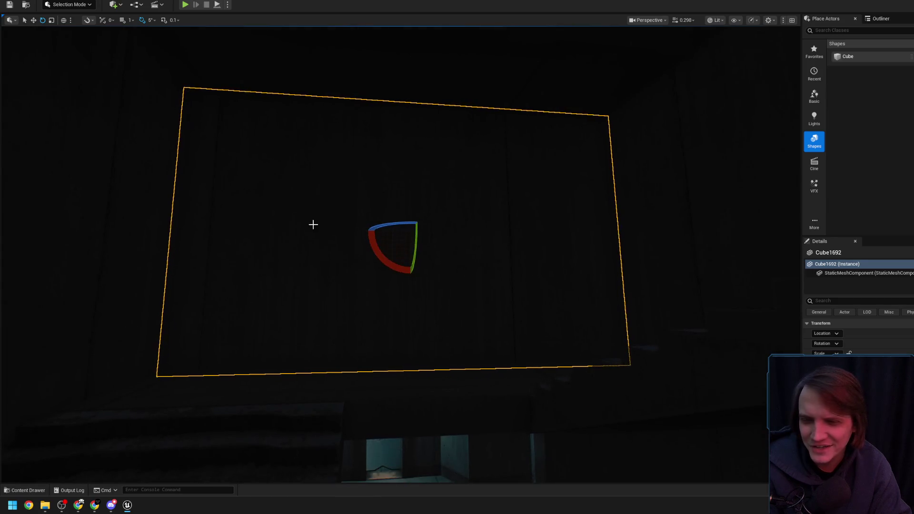
pyautogui.moveTo(412, 253); pyautogui.dragTo(412, 255)
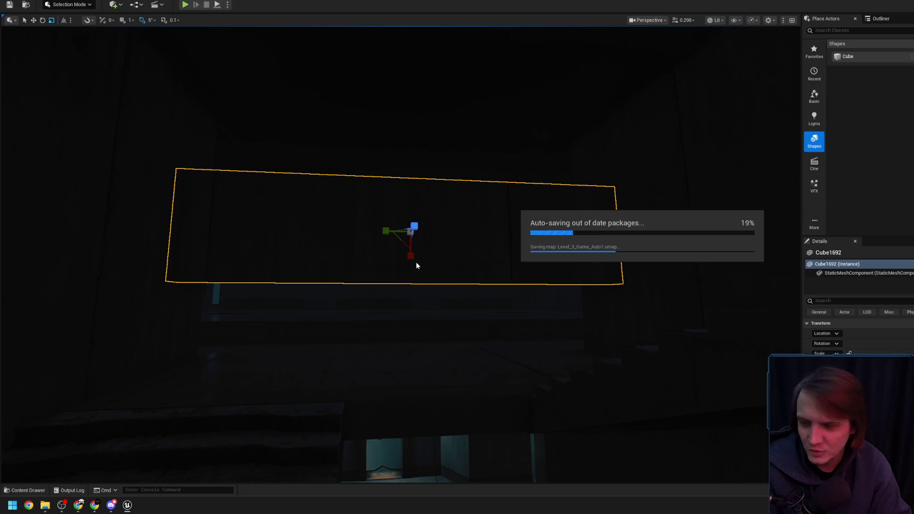
pyautogui.moveTo(416, 265); pyautogui.dragTo(416, 262)
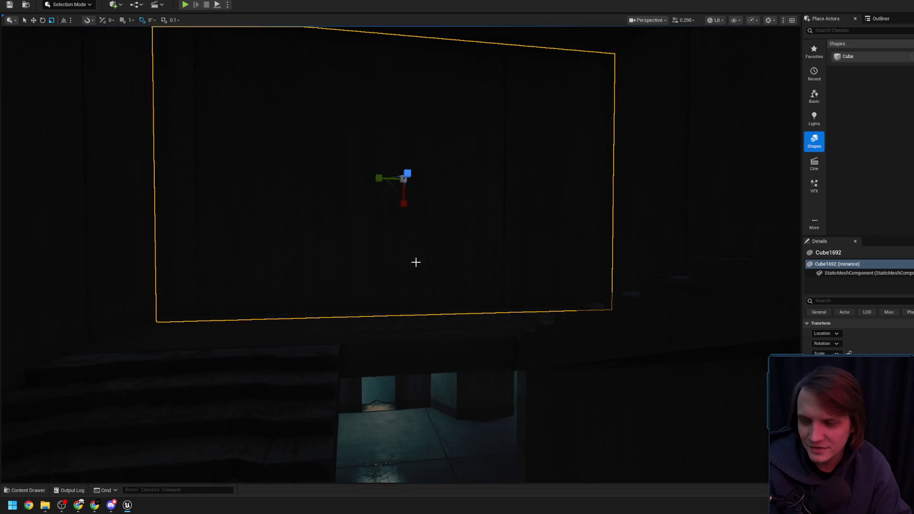
pyautogui.press('Delete')
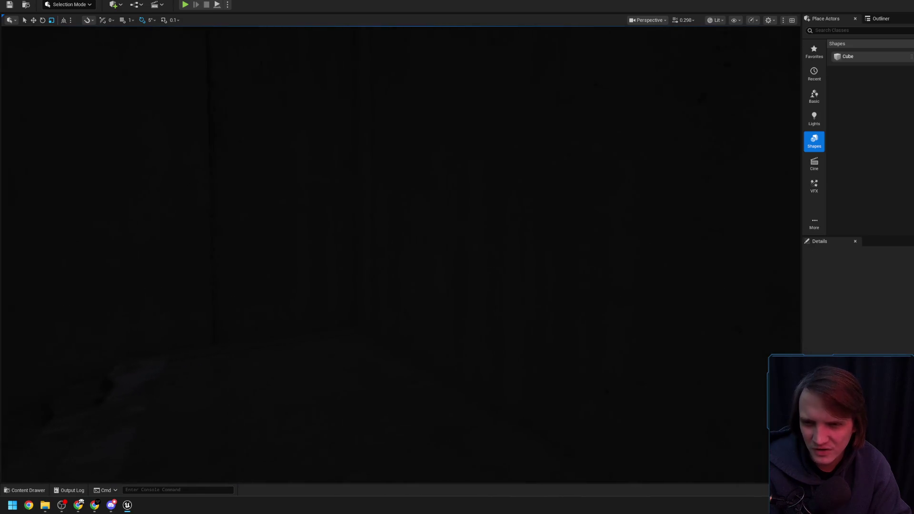
pyautogui.moveTo(416, 262); pyautogui.dragTo(415, 263)
pyautogui.moveTo(470, 267); pyautogui.dragTo(470, 267)
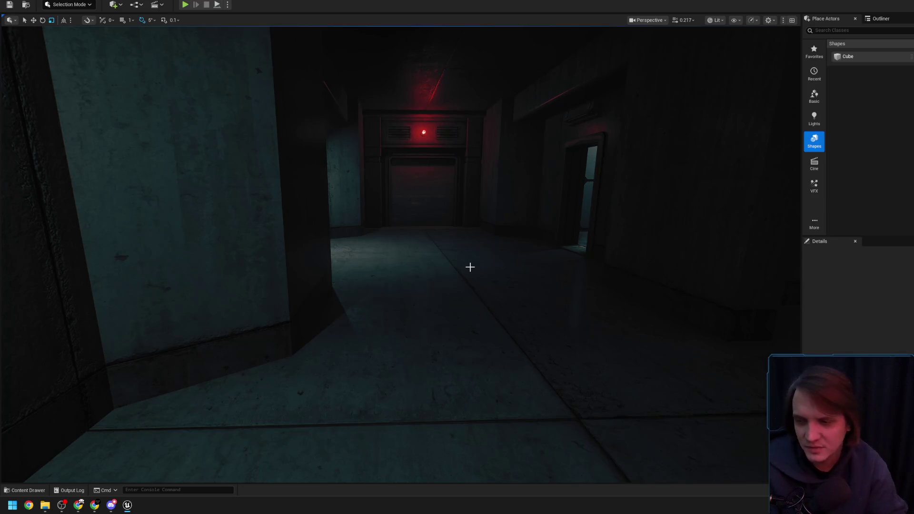
pyautogui.press('w')
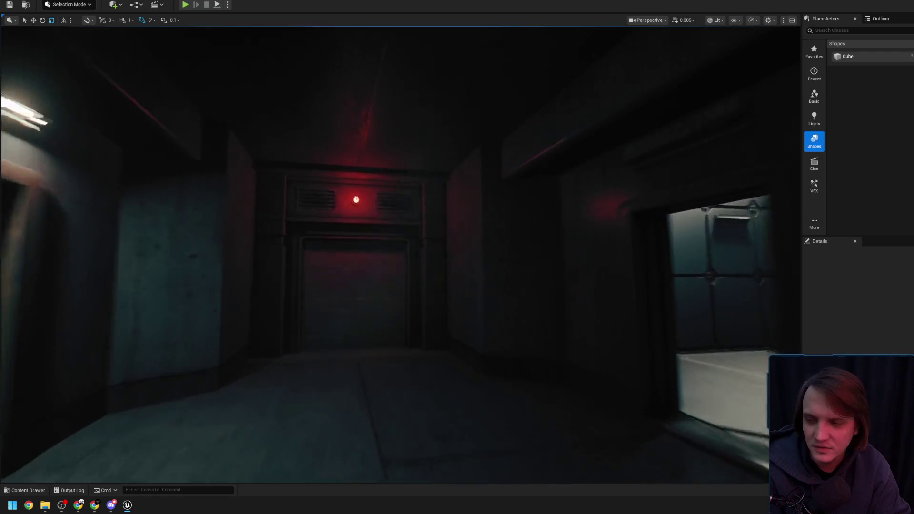
pyautogui.press('w')
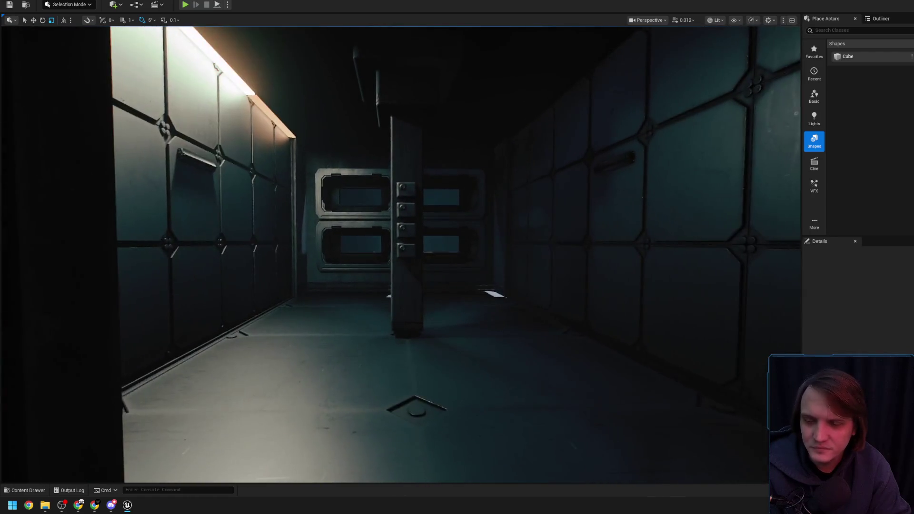
pyautogui.press('w')
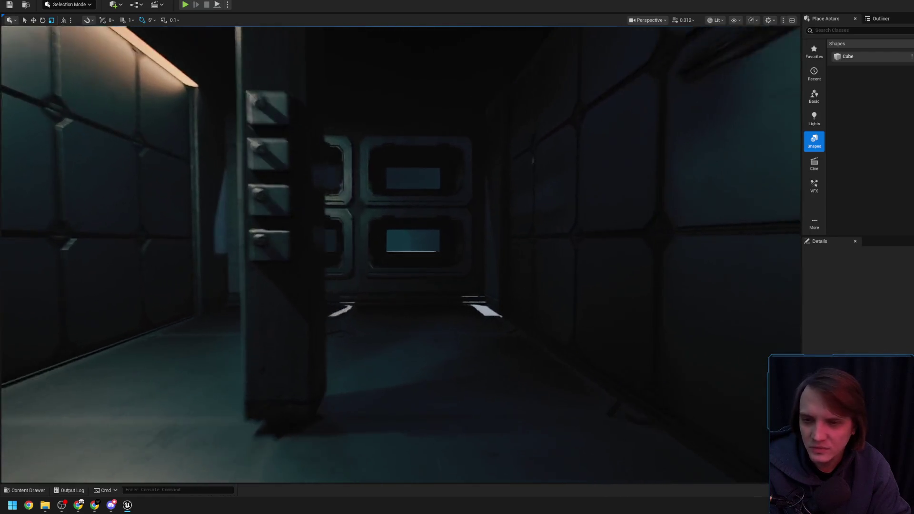
pyautogui.press('w')
pyautogui.scroll(-2, 399, 255)
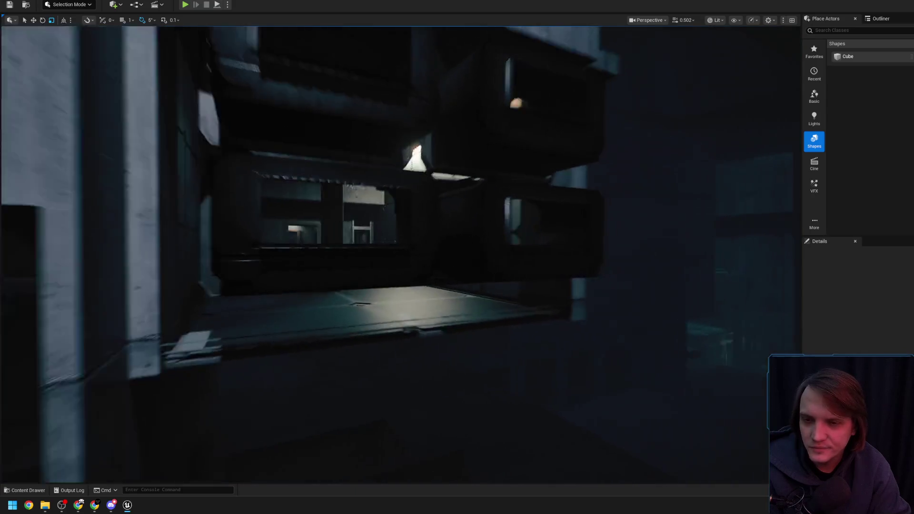
pyautogui.scroll(-1, 400, 255)
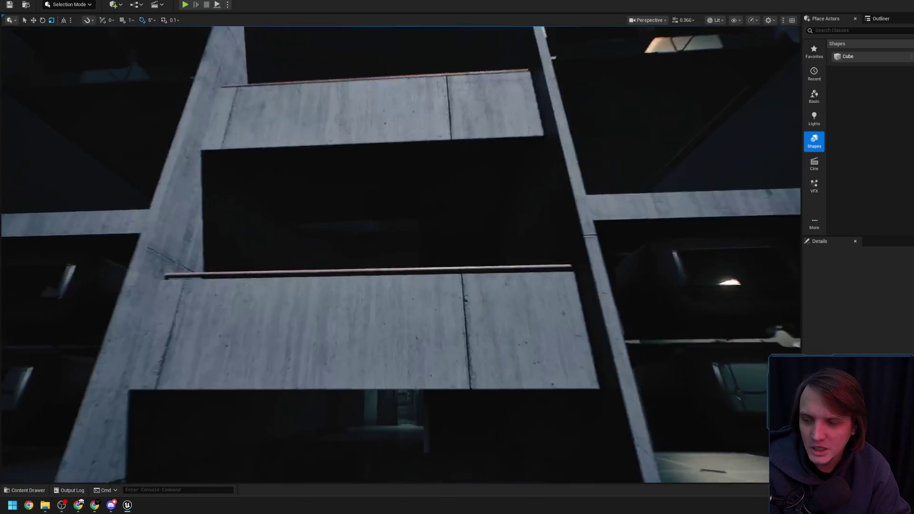
pyautogui.press('w')
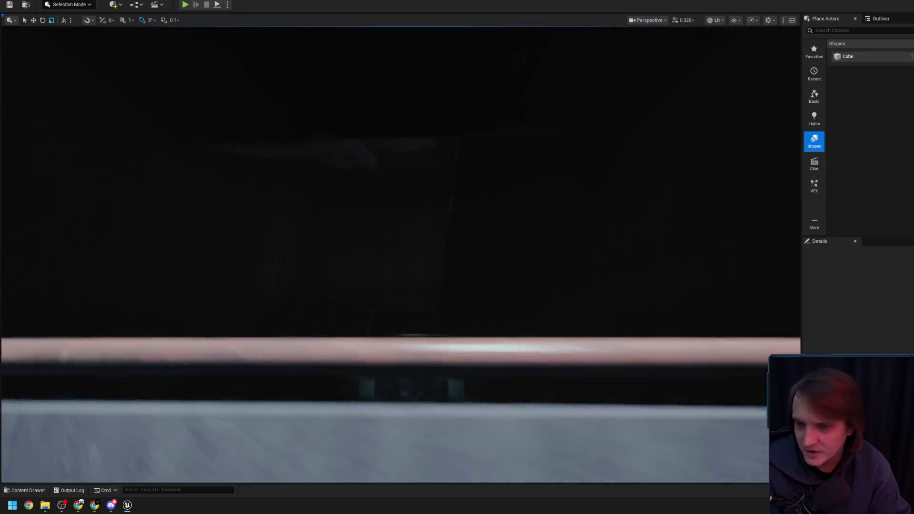
pyautogui.scroll(-1, 400, 254)
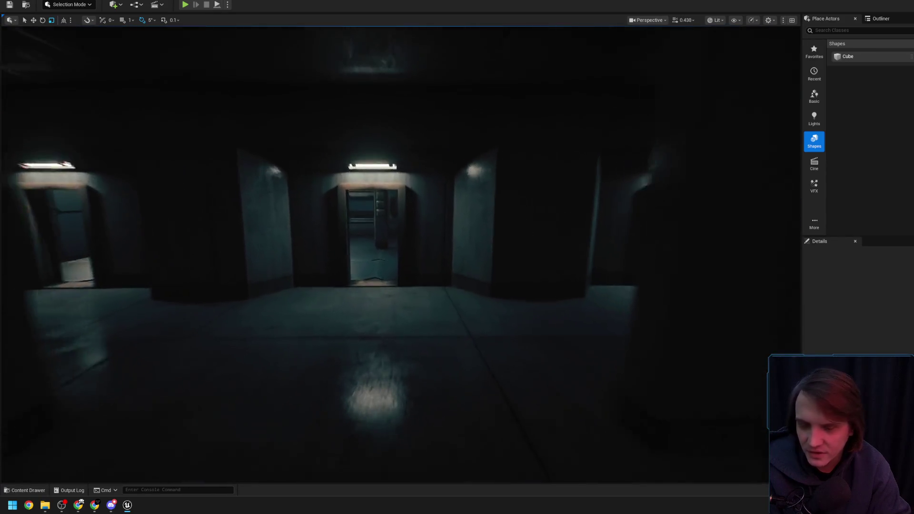
pyautogui.press('w')
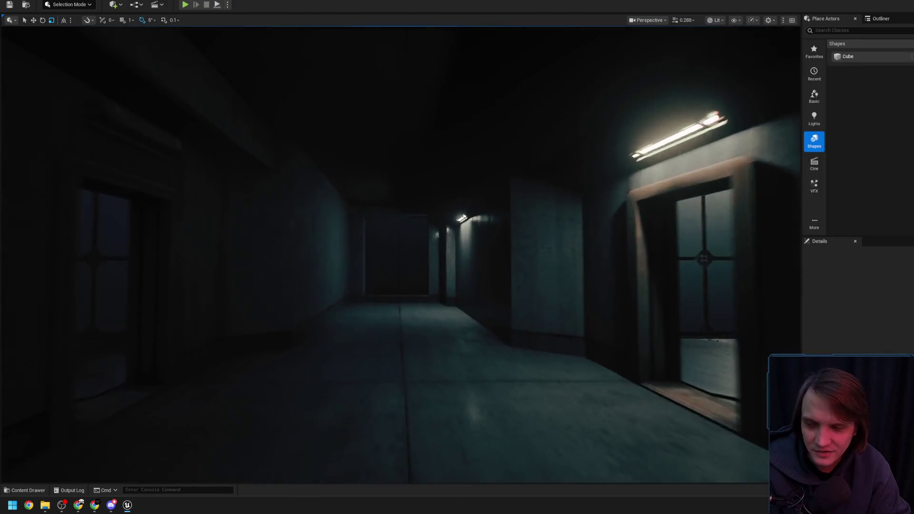
pyautogui.press('w')
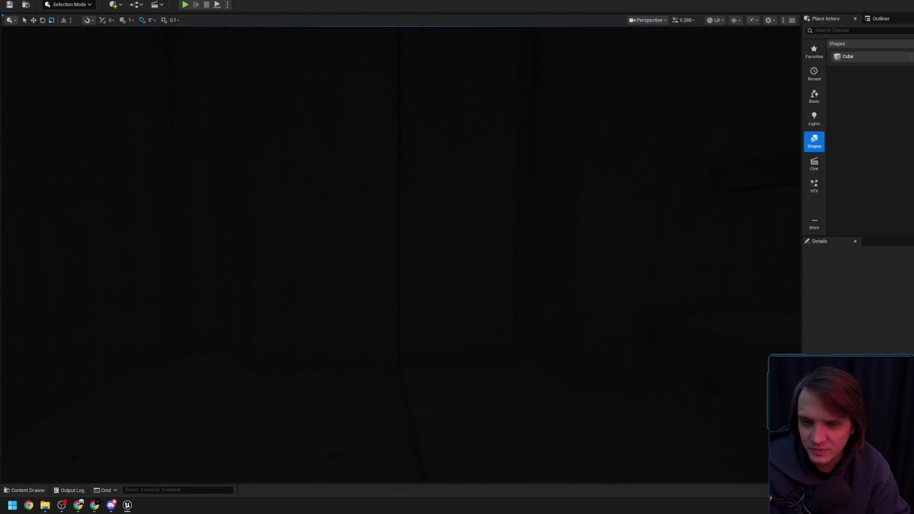
pyautogui.scroll(2, 400, 254)
pyautogui.press('w')
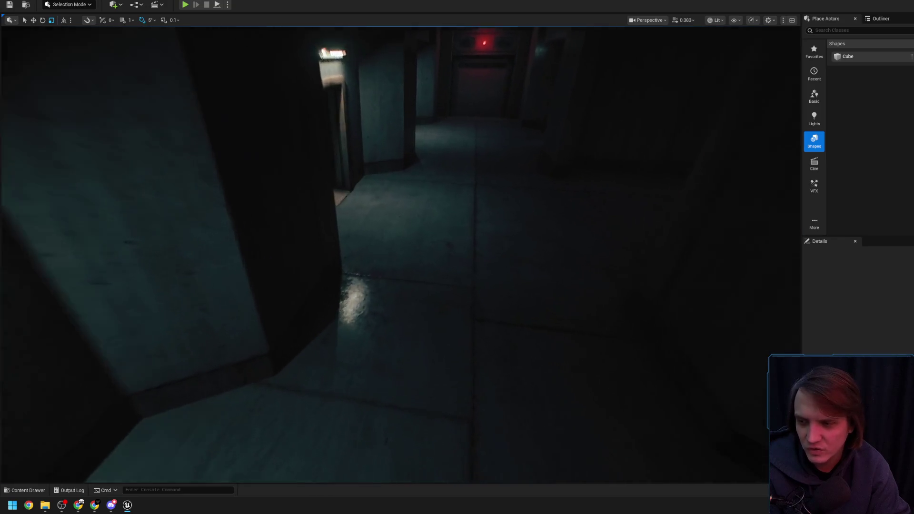
pyautogui.press('w')
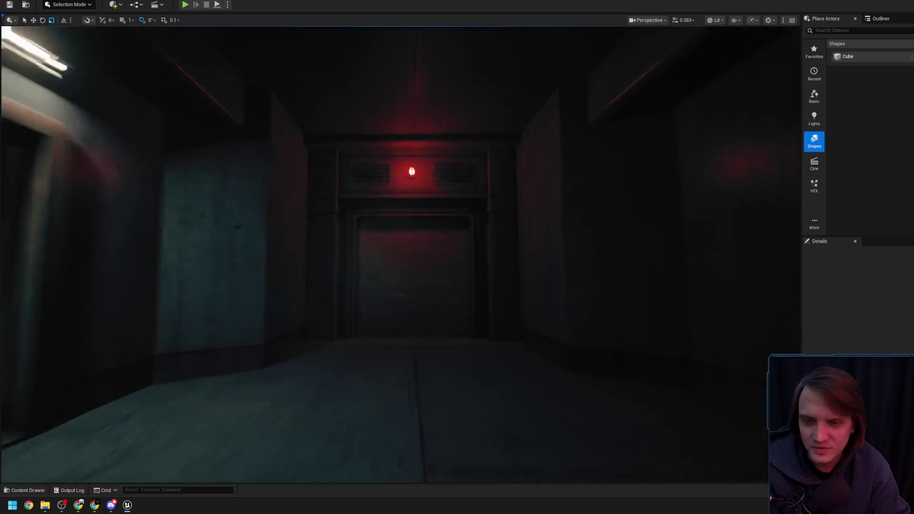
pyautogui.press('w')
pyautogui.press('w')
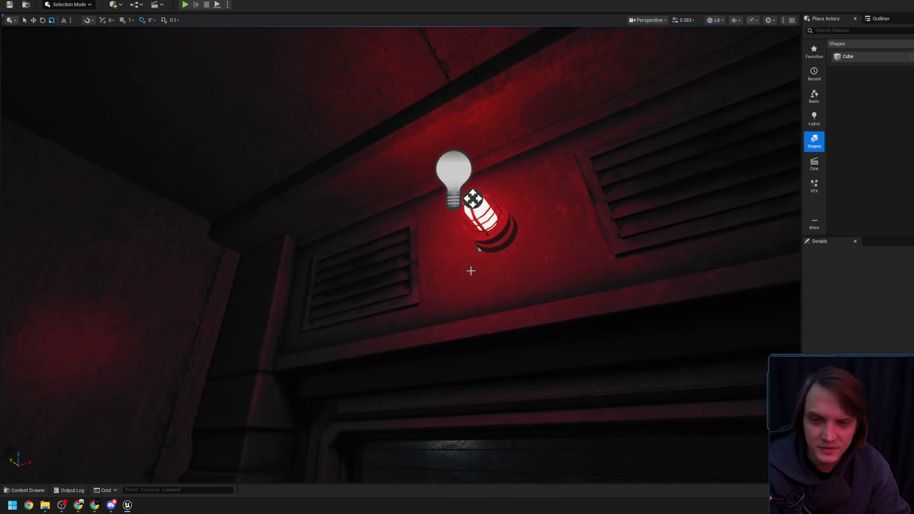
pyautogui.press('w')
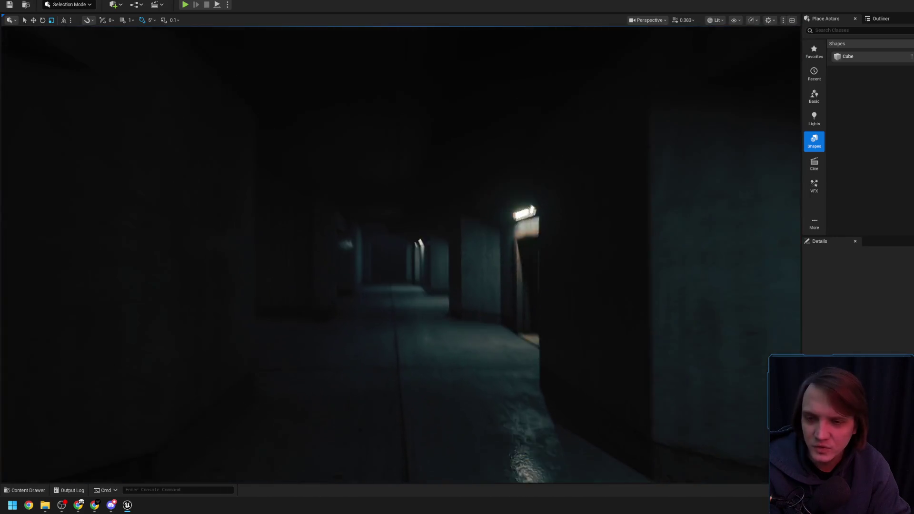
pyautogui.press('w')
pyautogui.press('w')
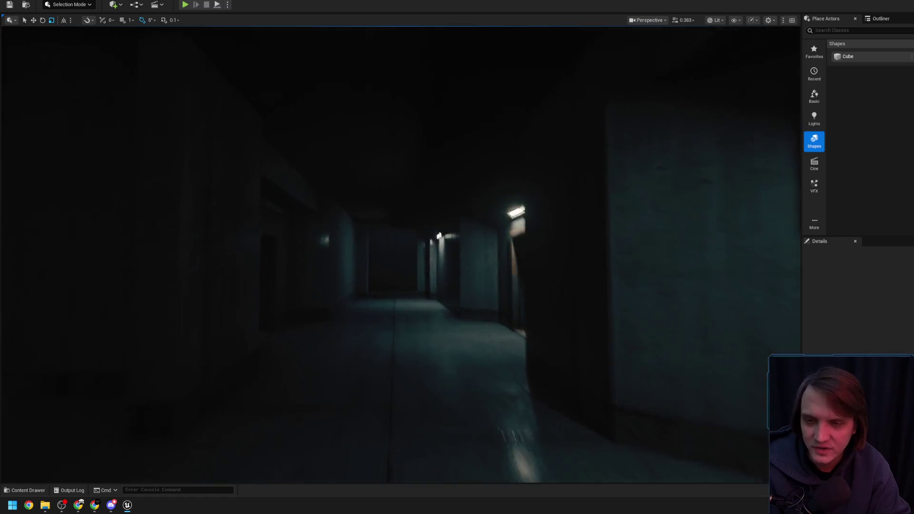
pyautogui.scroll(1, 400, 252)
pyautogui.press('w')
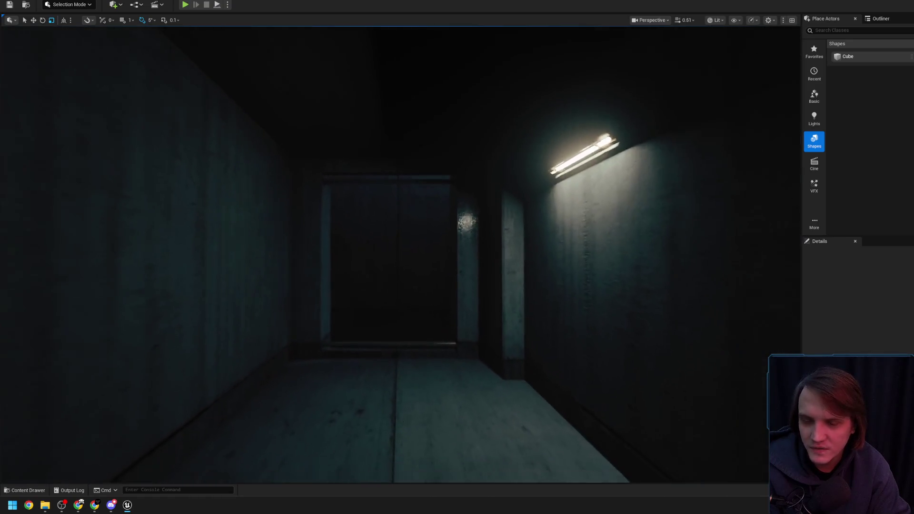
pyautogui.scroll(-1, 399, 252)
pyautogui.press('s')
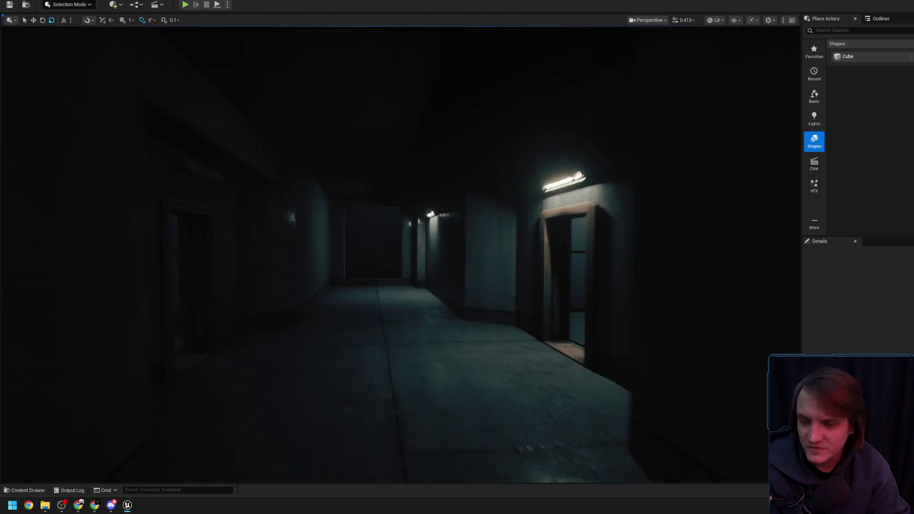
pyautogui.click(81, 504)
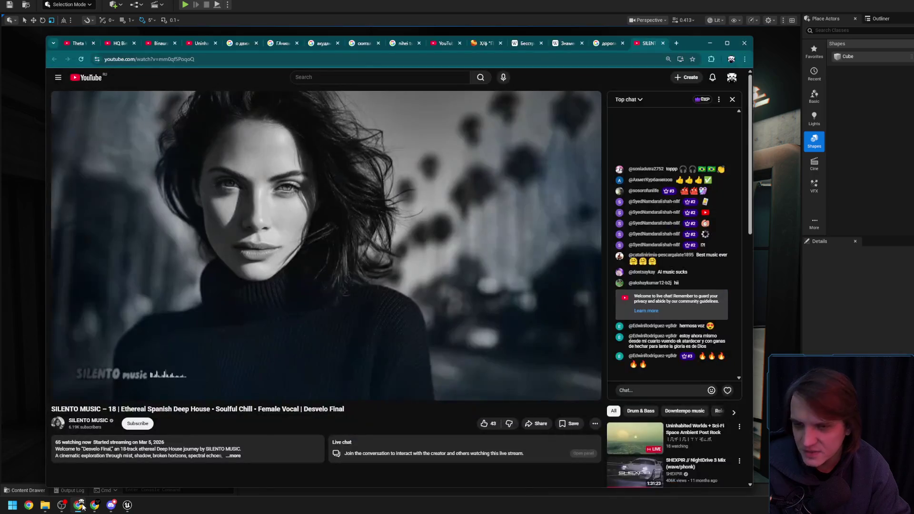
pyautogui.click(676, 43)
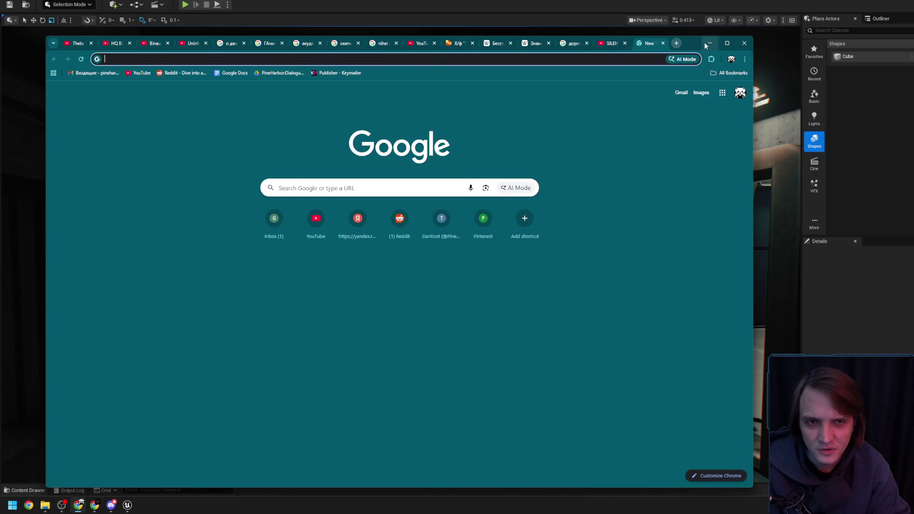
pyautogui.click(709, 43)
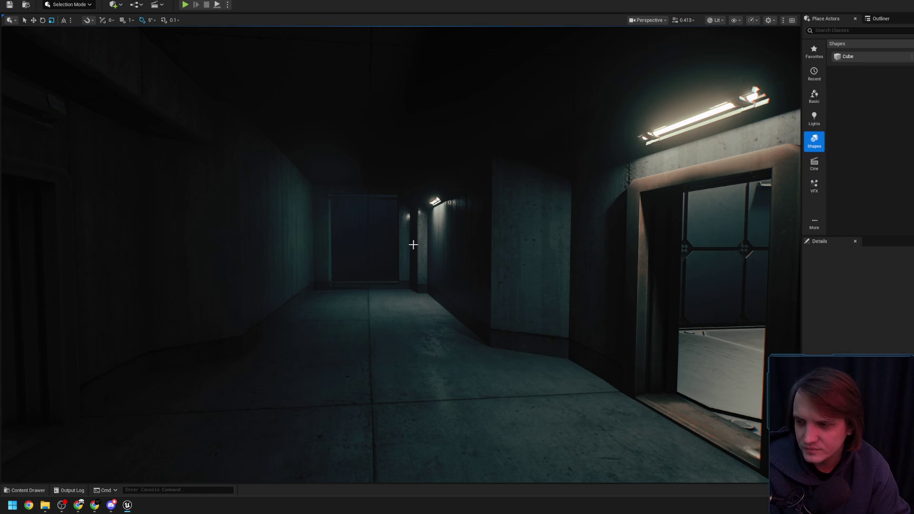
pyautogui.press('w')
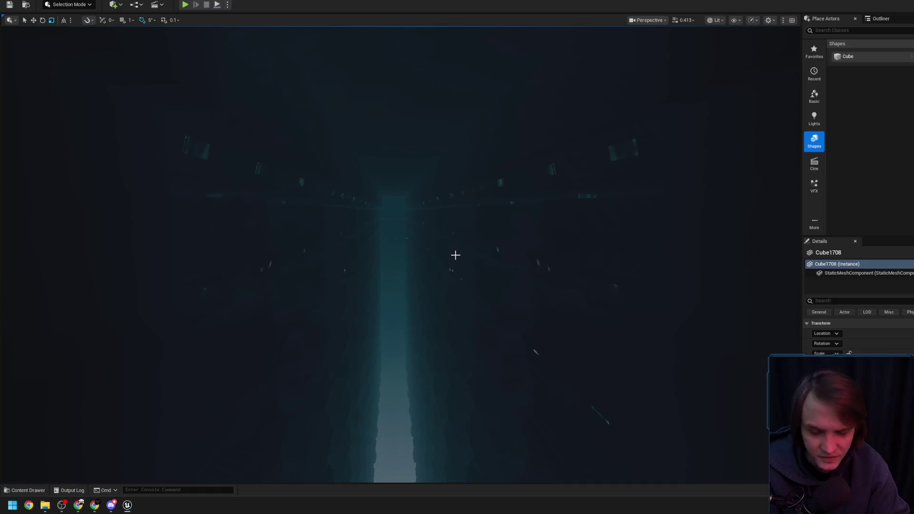
pyautogui.scroll(2, 455, 255)
pyautogui.press('s')
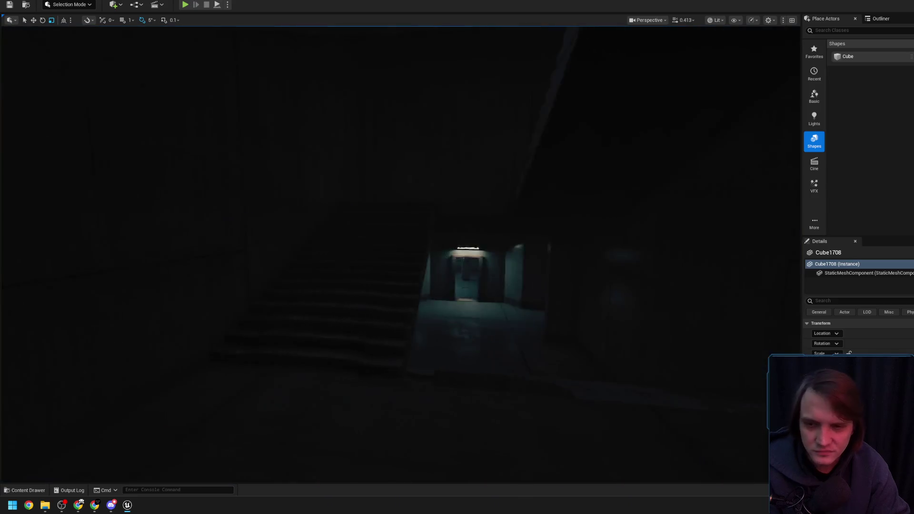
pyautogui.press('w')
pyautogui.press('s')
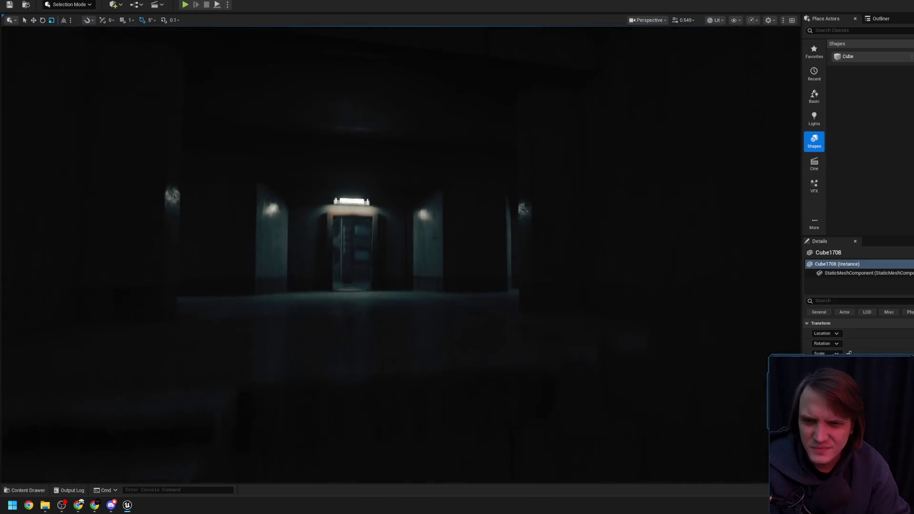
pyautogui.press('w')
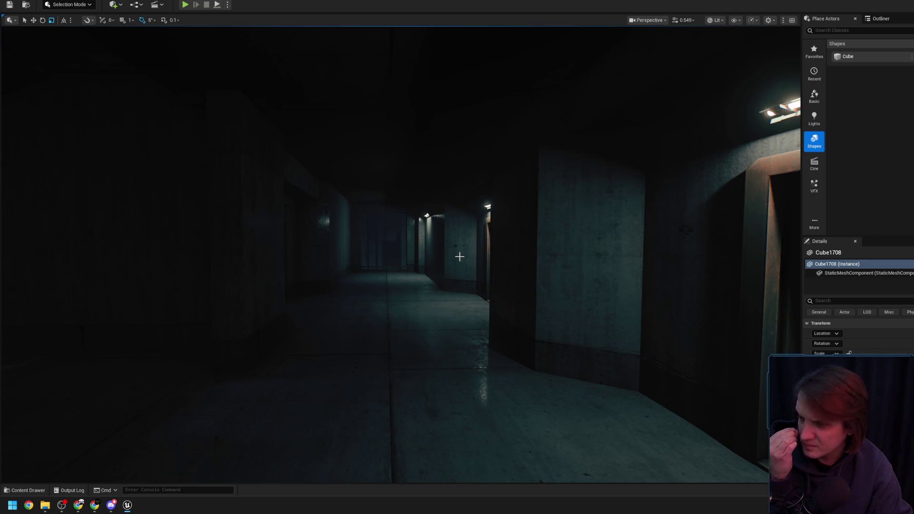
pyautogui.moveTo(459, 256)
pyautogui.mouseDown()
pyautogui.moveTo(460, 295)
pyautogui.moveTo(459, 257)
pyautogui.moveTo(483, 257)
pyautogui.moveTo(457, 262)
pyautogui.mouseUp()
pyautogui.click(413, 261)
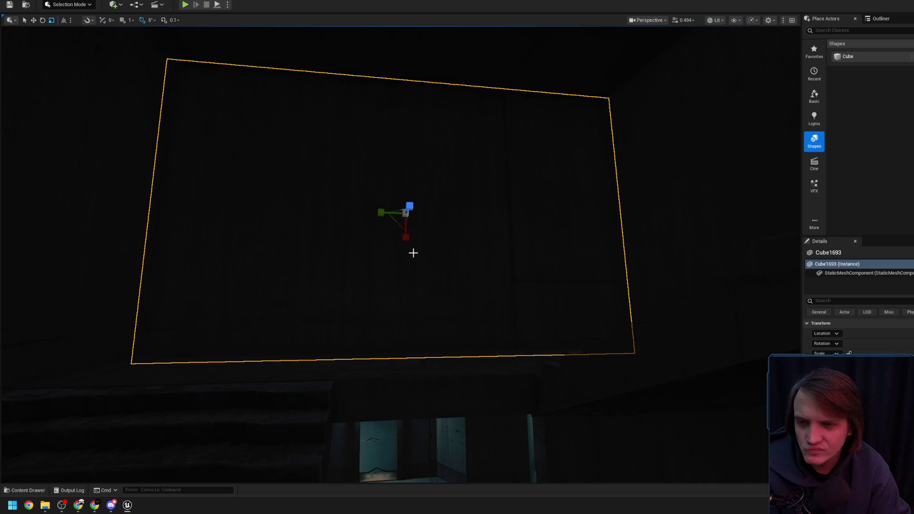
pyautogui.moveTo(457, 262); pyautogui.dragTo(457, 271)
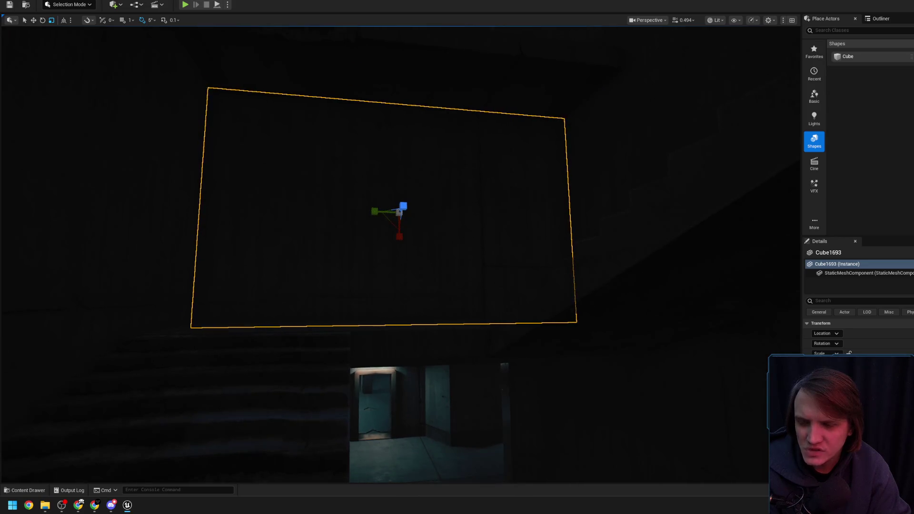
pyautogui.moveTo(401, 249); pyautogui.dragTo(402, 249)
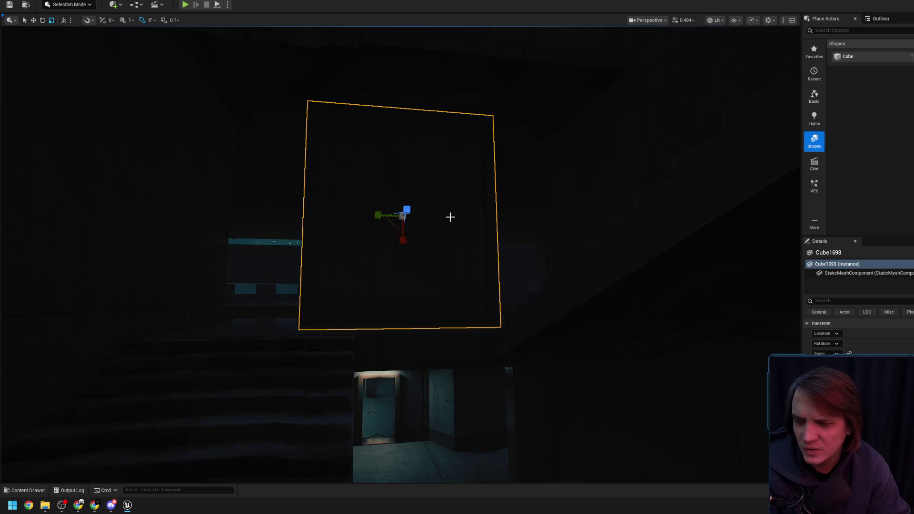
pyautogui.moveTo(450, 217); pyautogui.dragTo(451, 205)
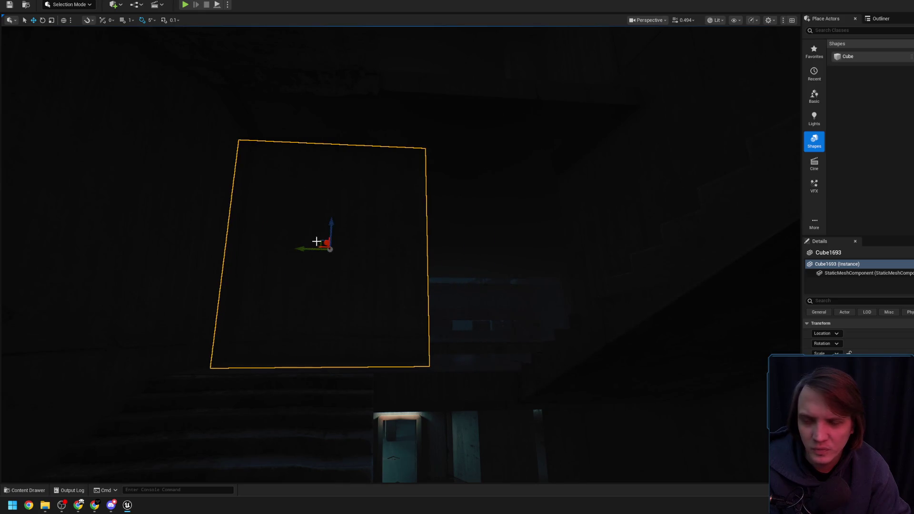
pyautogui.scroll(2, 316, 241)
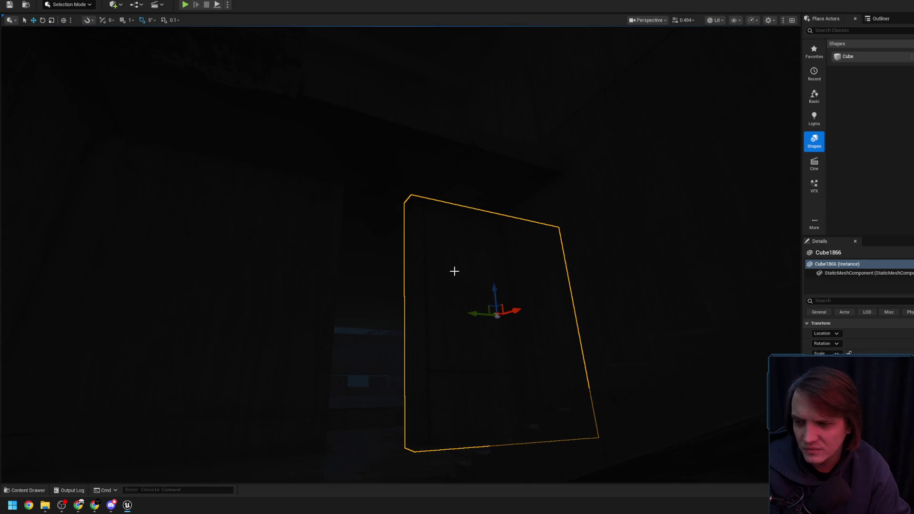
pyautogui.hotkey('ctrl', 'z')
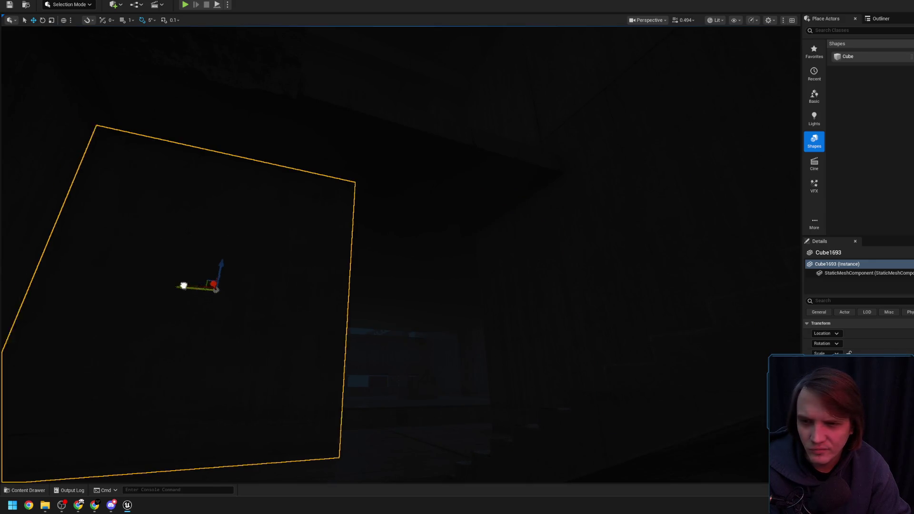
pyautogui.scroll(-5, 285, 287)
pyautogui.press('e')
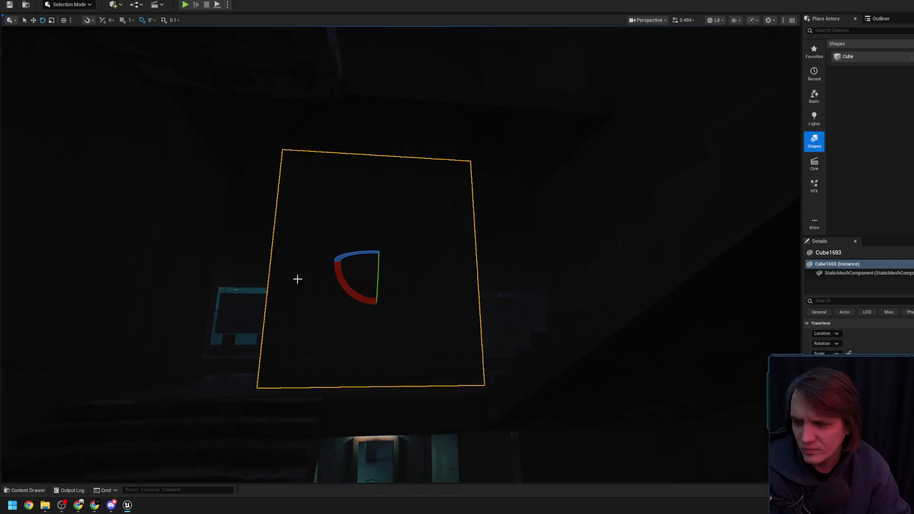
pyautogui.moveTo(360, 218); pyautogui.dragTo(360, 218)
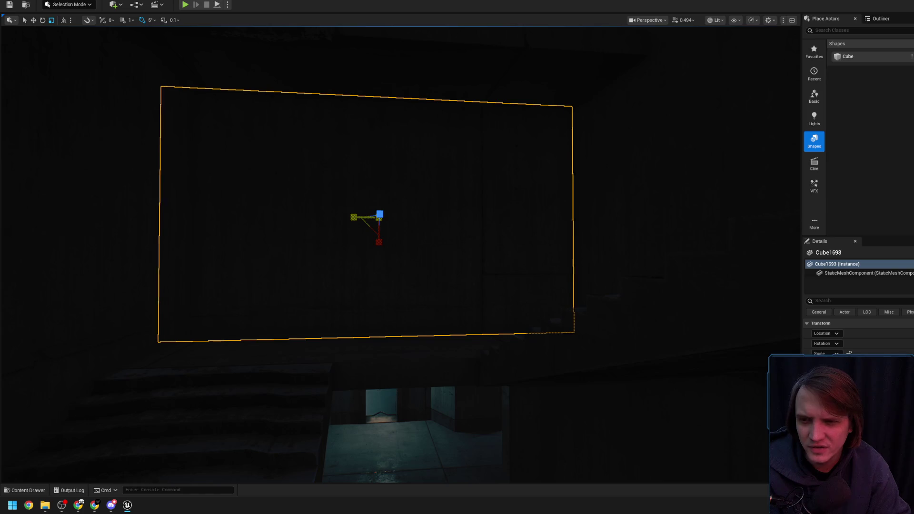
pyautogui.press('Escape')
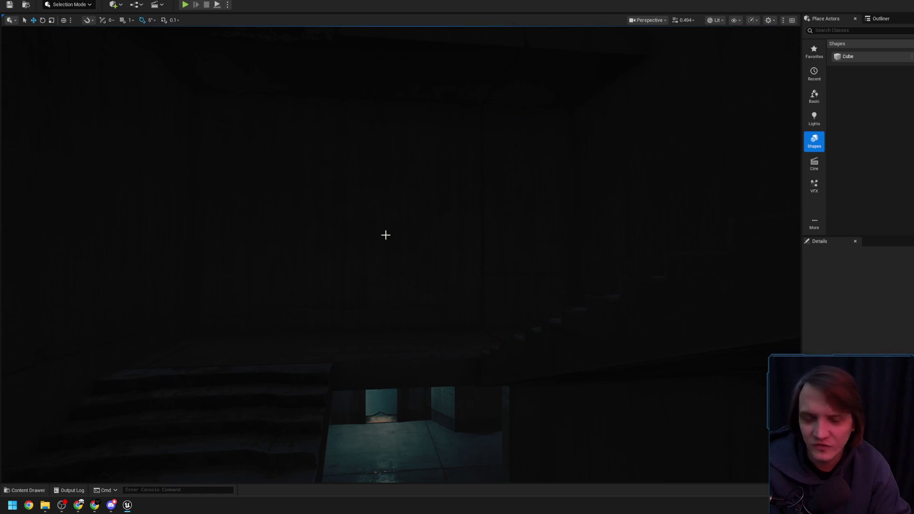
pyautogui.moveTo(385, 235); pyautogui.dragTo(386, 234)
pyautogui.click(362, 295)
pyautogui.moveTo(346, 277); pyautogui.dragTo(346, 277)
pyautogui.click(346, 277)
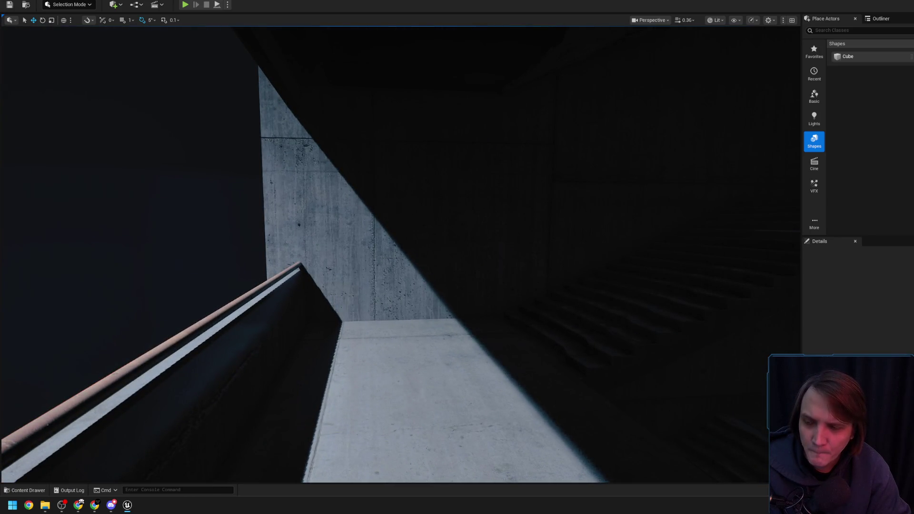
pyautogui.moveTo(346, 277); pyautogui.dragTo(346, 277)
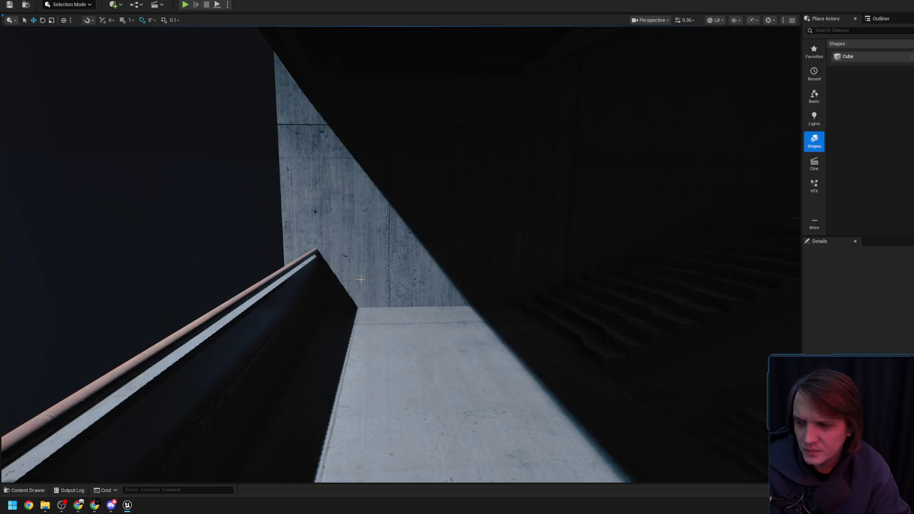
pyautogui.moveTo(346, 277); pyautogui.dragTo(346, 277)
pyautogui.moveTo(365, 244); pyautogui.dragTo(365, 244)
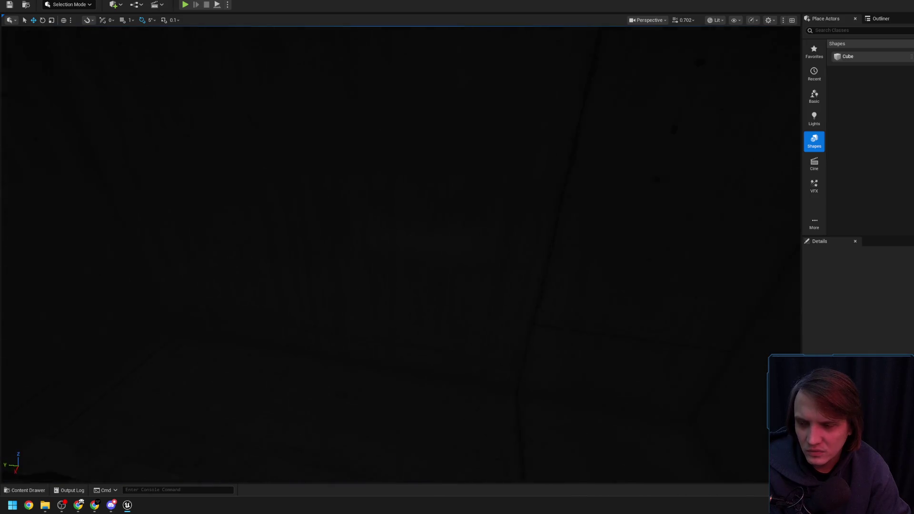
pyautogui.moveTo(365, 244); pyautogui.dragTo(366, 245)
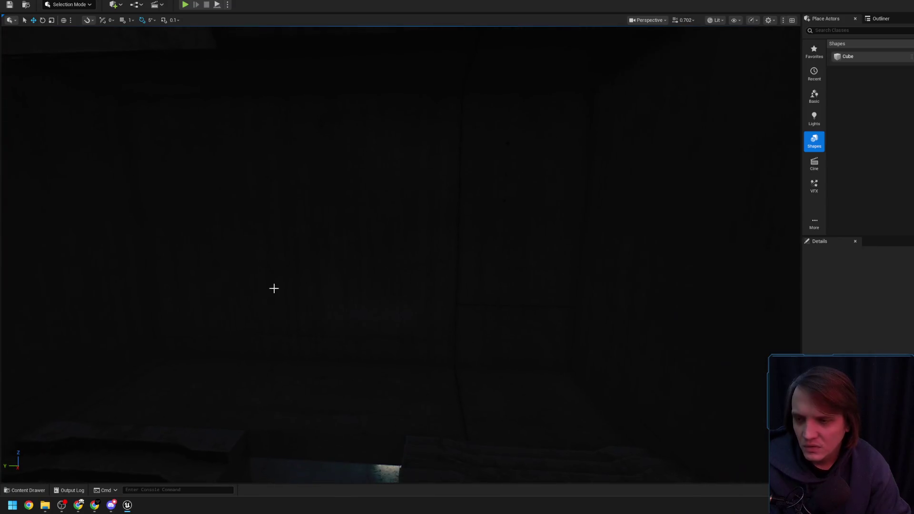
pyautogui.click(26, 489)
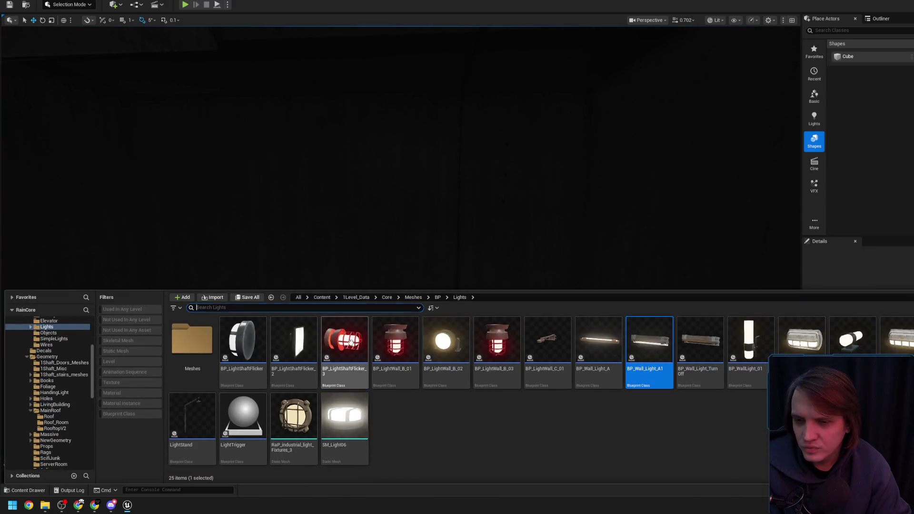
# Step: Place a red caged BP_LightWall_B lamp on the room's wall and undo the flicker light
pyautogui.moveTo(350, 341); pyautogui.dragTo(348, 225)
pyautogui.moveTo(346, 163); pyautogui.dragTo(346, 160)
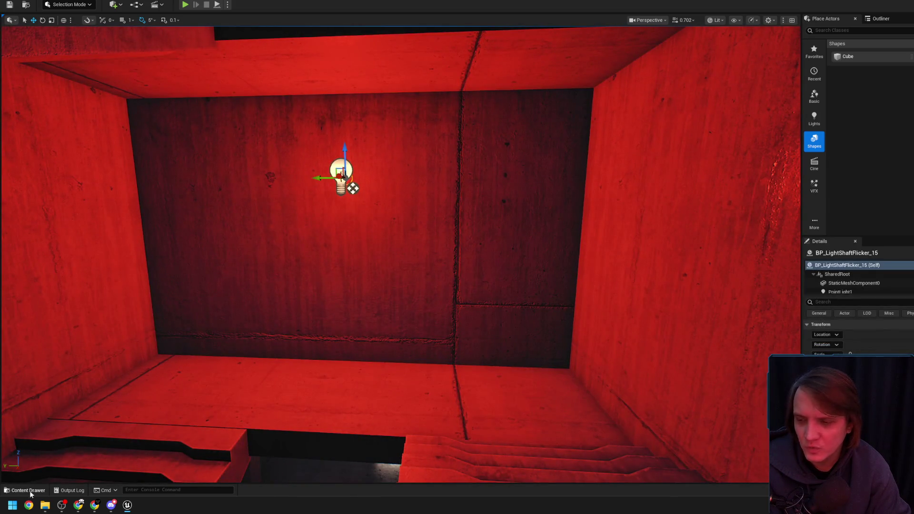
pyautogui.click(30, 494)
pyautogui.moveTo(347, 341); pyautogui.dragTo(361, 204)
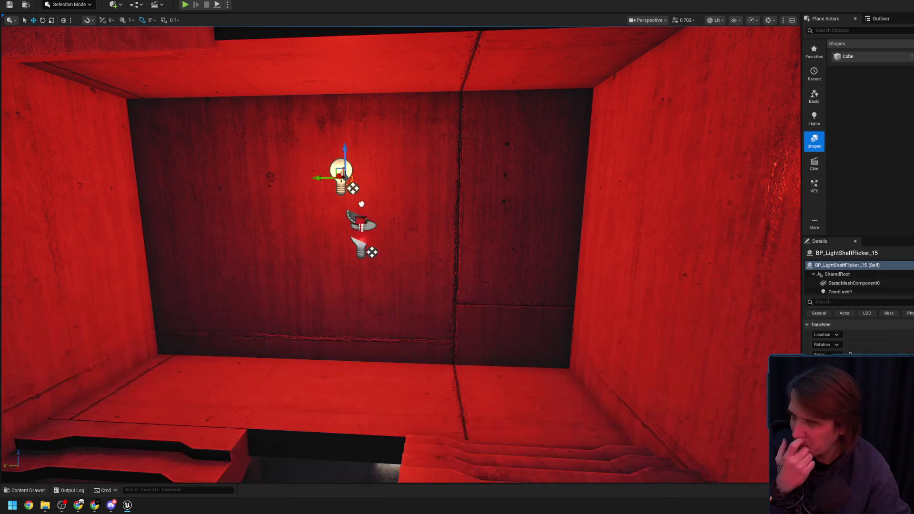
pyautogui.click(349, 213)
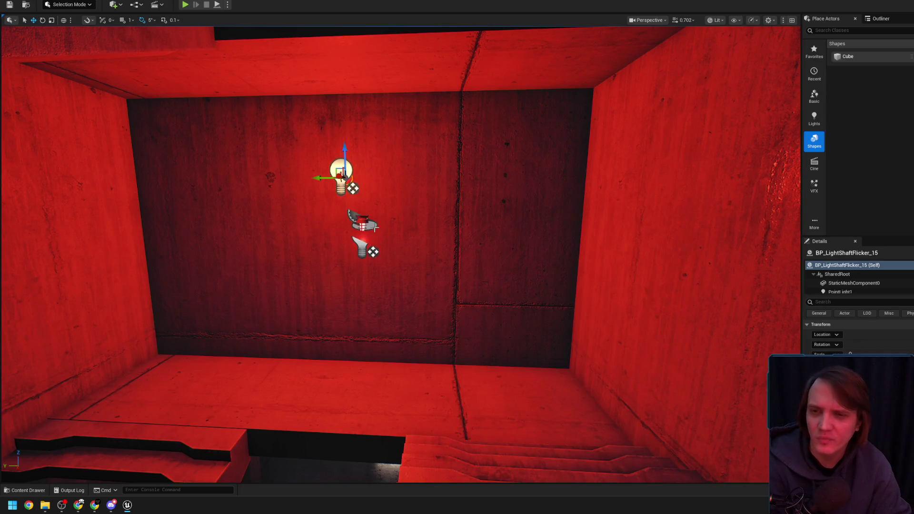
pyautogui.hotkey('ctrl', 'z')
# Step: Rotate the wall lamp 70° and preview its red glow with editor icons hidden
pyautogui.moveTo(353, 205); pyautogui.dragTo(357, 172)
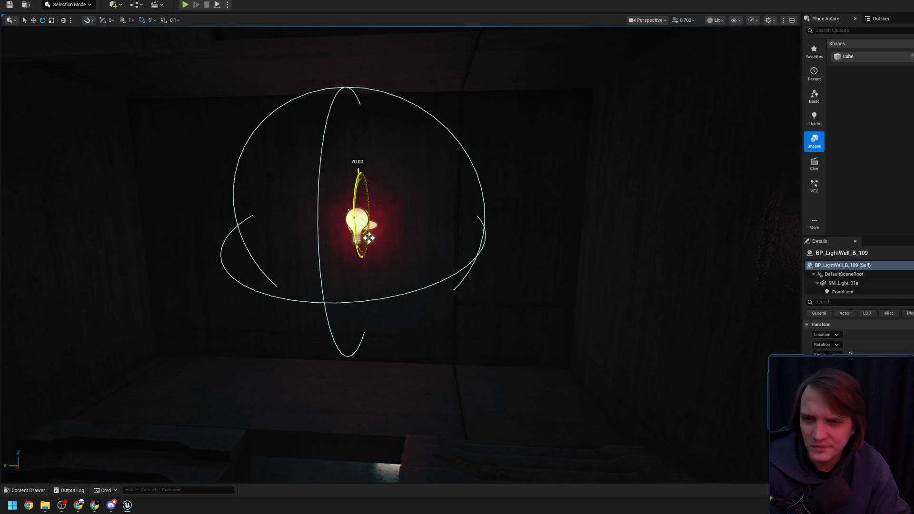
pyautogui.press('w')
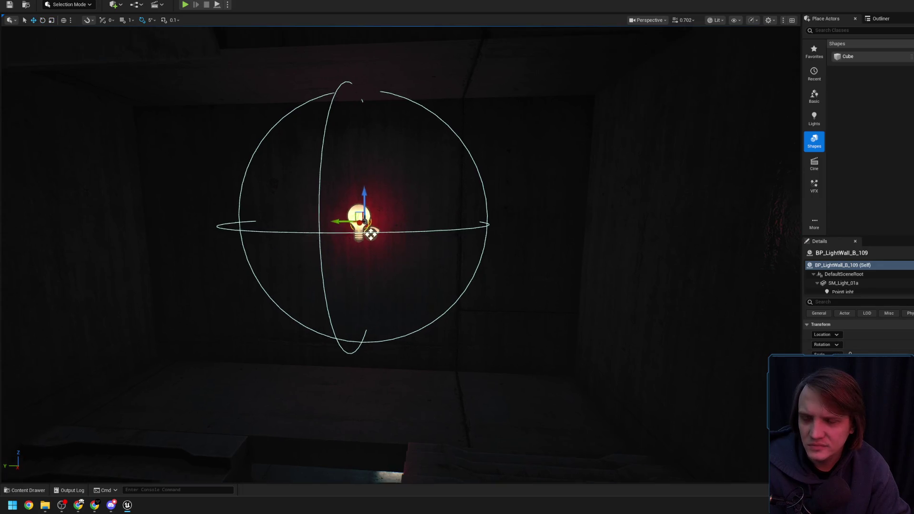
pyautogui.press('f')
pyautogui.press('g')
pyautogui.moveTo(353, 221); pyautogui.dragTo(295, 220)
pyautogui.press('g')
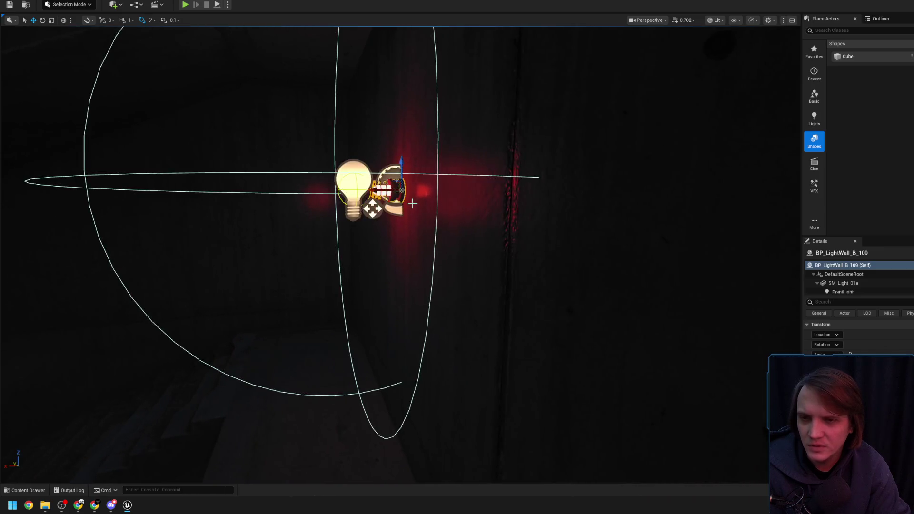
pyautogui.press('g')
pyautogui.moveTo(414, 229); pyautogui.dragTo(414, 186)
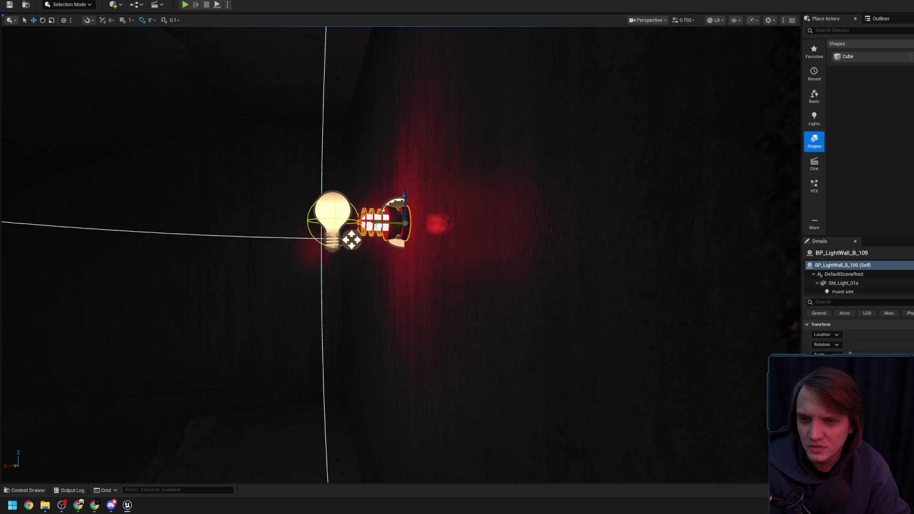
pyautogui.press('g')
pyautogui.moveTo(376, 228); pyautogui.dragTo(371, 302)
pyautogui.moveTo(367, 239); pyautogui.dragTo(367, 239)
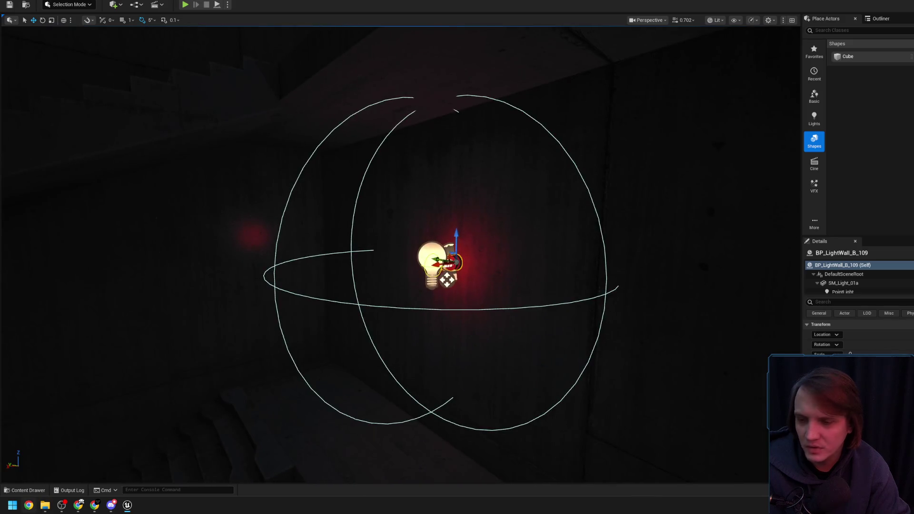
# Step: Bring up the GBGS_PostApocMetal Meshes folder in the Content Drawer
pyautogui.click(26, 490)
pyautogui.moveTo(381, 238)
pyautogui.mouseDown()
pyautogui.moveTo(333, 267)
pyautogui.moveTo(286, 314)
pyautogui.moveTo(373, 238)
pyautogui.mouseUp()
pyautogui.scroll(1, 373, 238)
pyautogui.hotkey('ctrl', 'space')
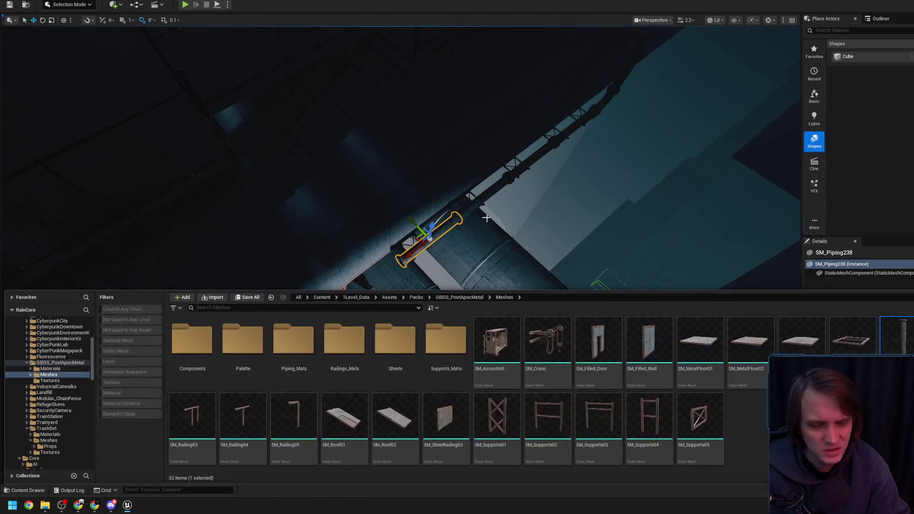
# Step: Drag an SM_Piping mesh onto the wall above the red lamp
pyautogui.moveTo(495, 202); pyautogui.dragTo(495, 202)
pyautogui.scroll(-1, 495, 201)
pyautogui.scroll(-1, 495, 201)
pyautogui.scroll(-1, 495, 201)
pyautogui.moveTo(383, 297); pyautogui.dragTo(383, 297)
pyautogui.click(28, 491)
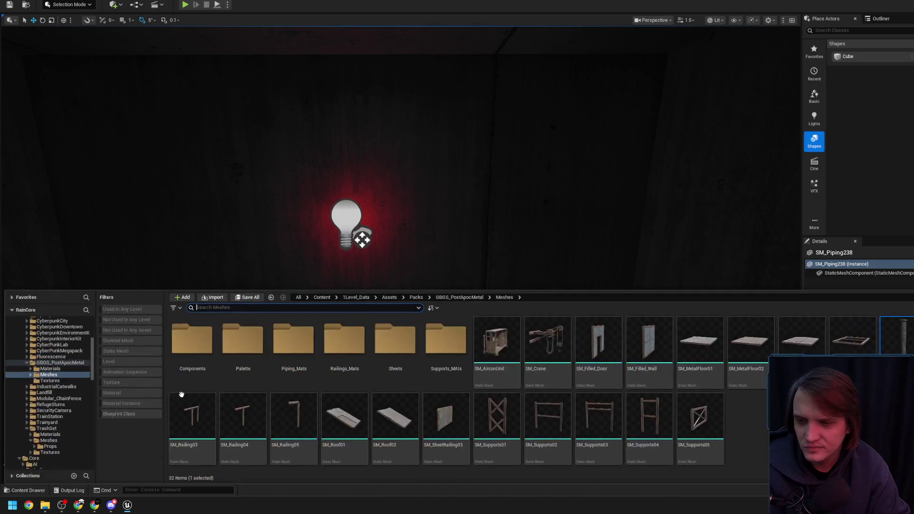
pyautogui.moveTo(891, 325)
pyautogui.mouseDown()
pyautogui.moveTo(358, 150)
pyautogui.moveTo(376, 143)
pyautogui.mouseUp()
pyautogui.press('f')
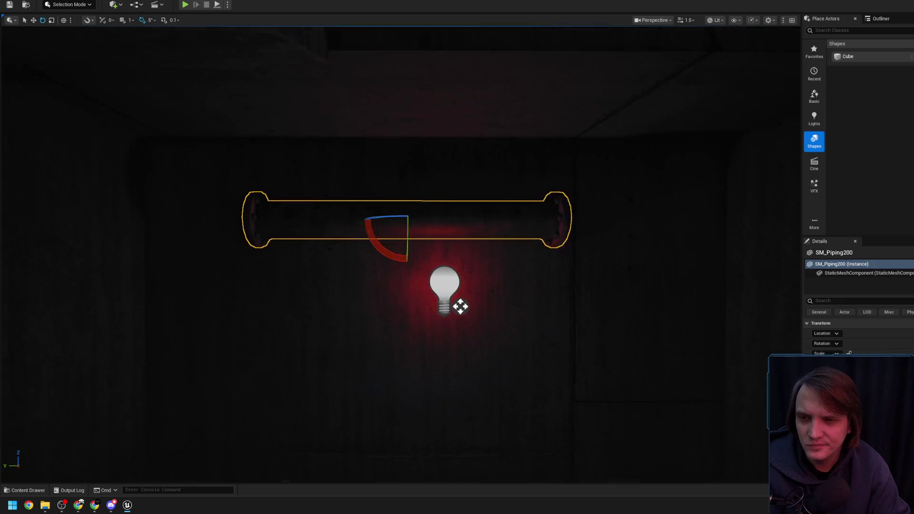
# Step: Slide the pipe left along the wall and set grid snap size to 10
pyautogui.press('r')
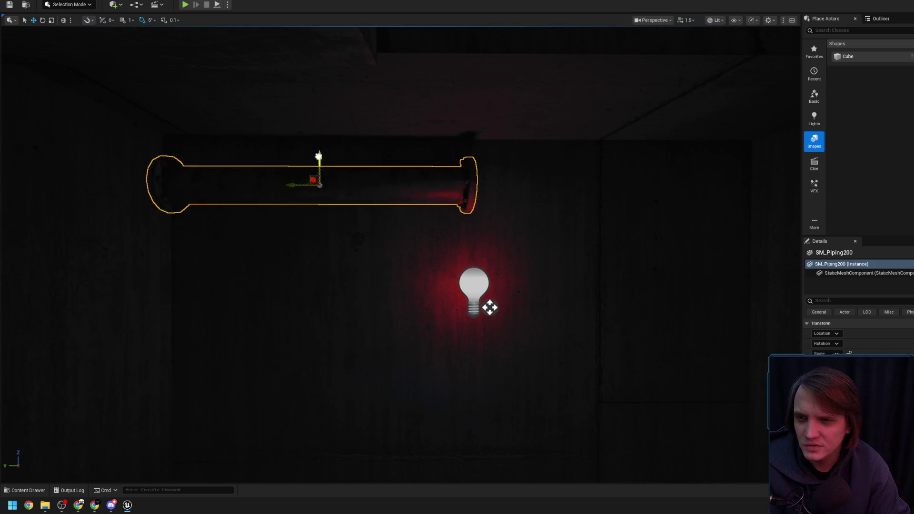
pyautogui.scroll(3, 323, 131)
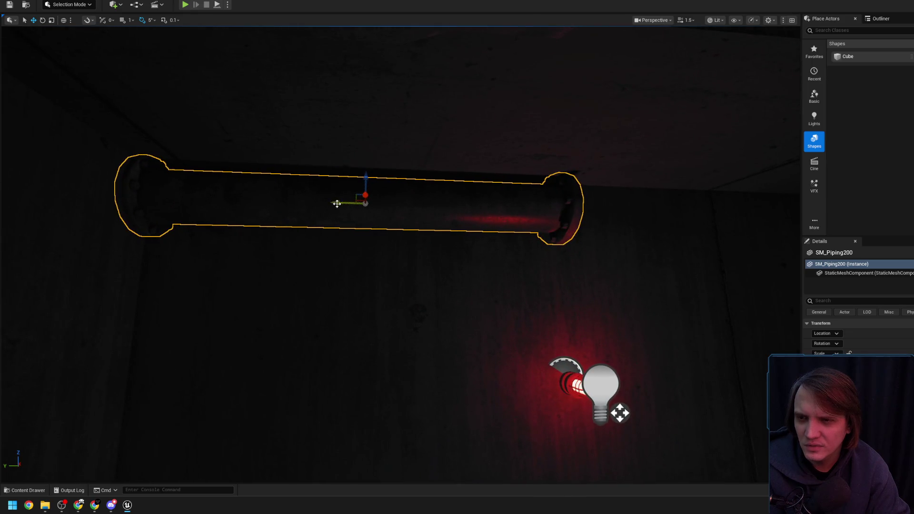
pyautogui.moveTo(340, 203); pyautogui.dragTo(332, 202)
pyautogui.moveTo(231, 234)
pyautogui.mouseDown()
pyautogui.moveTo(203, 234)
pyautogui.moveTo(264, 203)
pyautogui.mouseUp()
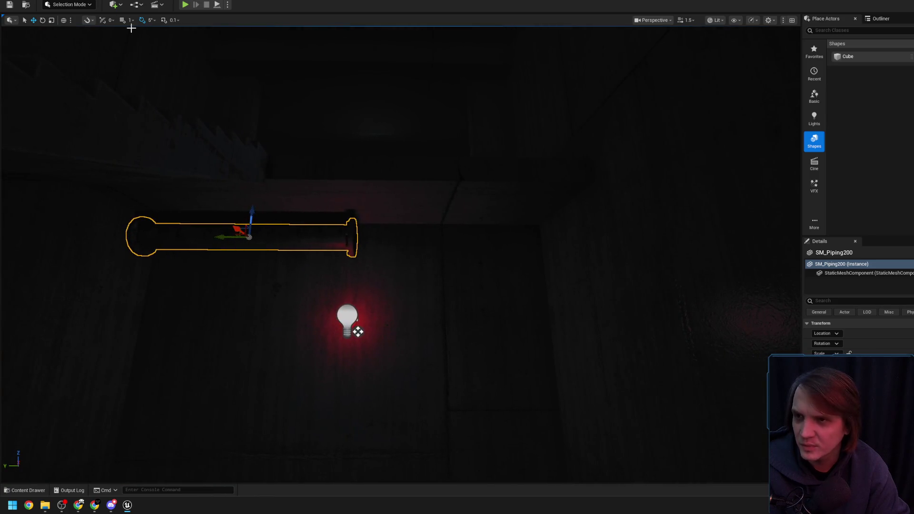
pyautogui.click(131, 20)
pyautogui.click(147, 64)
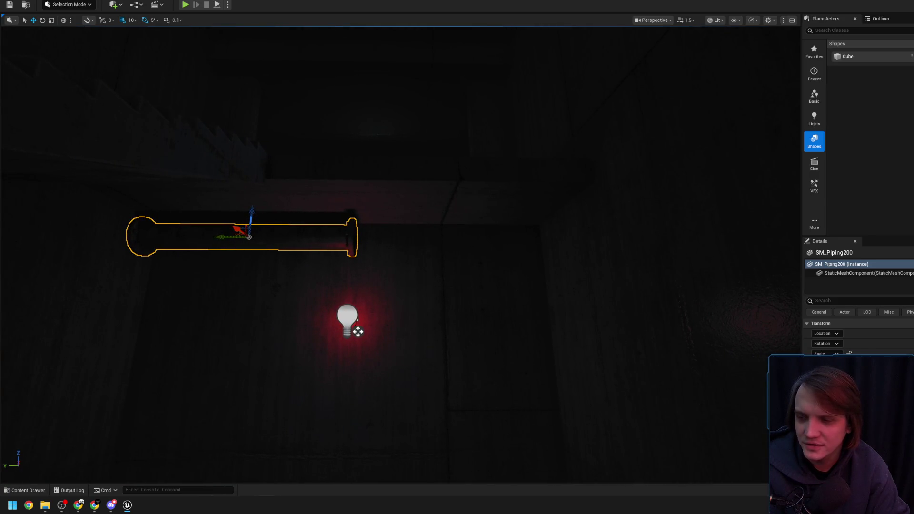
# Step: Alt-drag the pipe to duplicate it as a second section extending rightward
pyautogui.scroll(3, 182, 173)
pyautogui.keyDown('alt'); pyautogui.moveTo(128, 227); pyautogui.dragTo(446, 233); pyautogui.keyUp('alt')
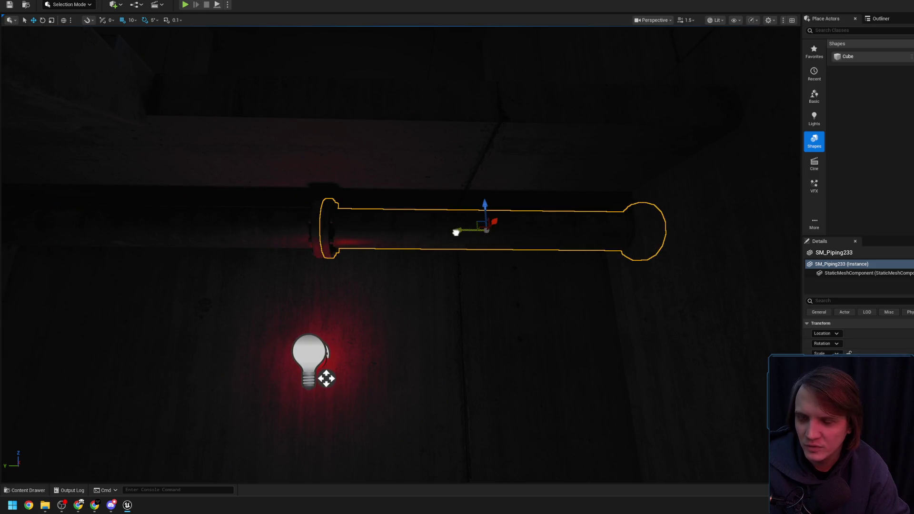
pyautogui.scroll(-3, 402, 208)
pyautogui.click(388, 206)
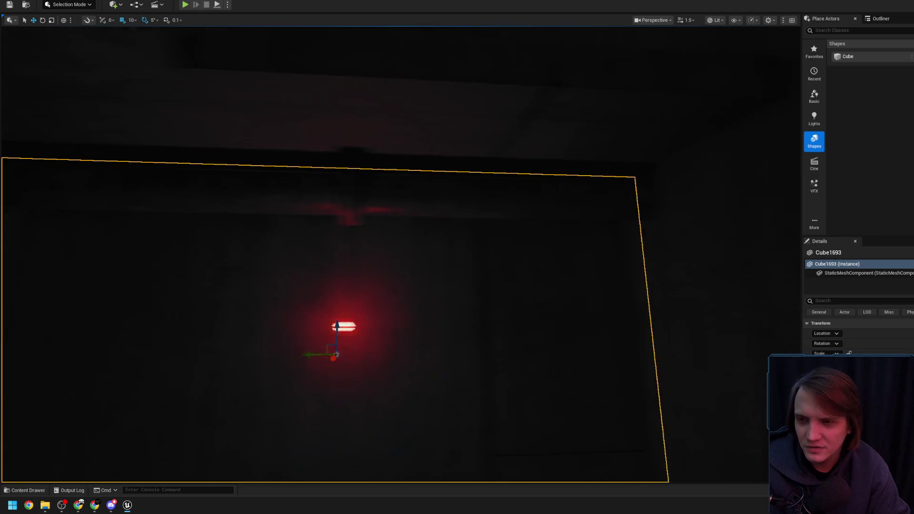
pyautogui.click(422, 188)
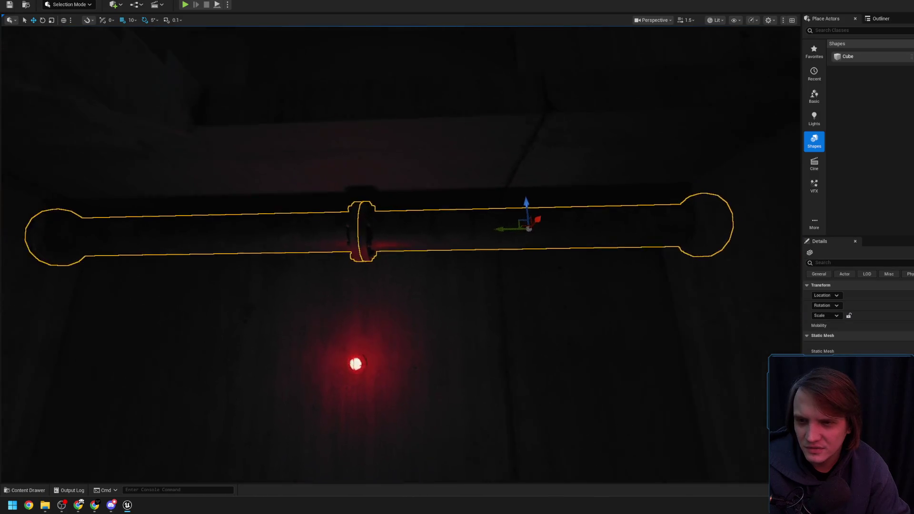
pyautogui.scroll(-3, 471, 234)
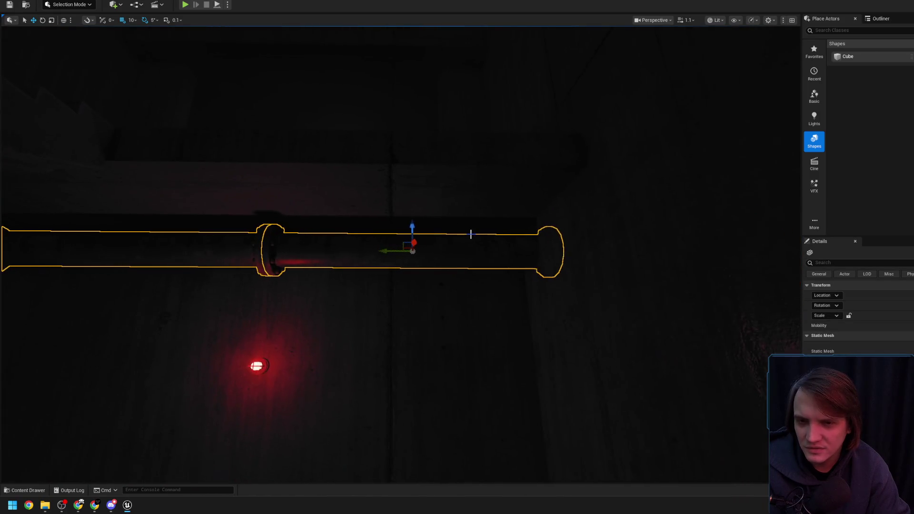
pyautogui.scroll(-2, 428, 245)
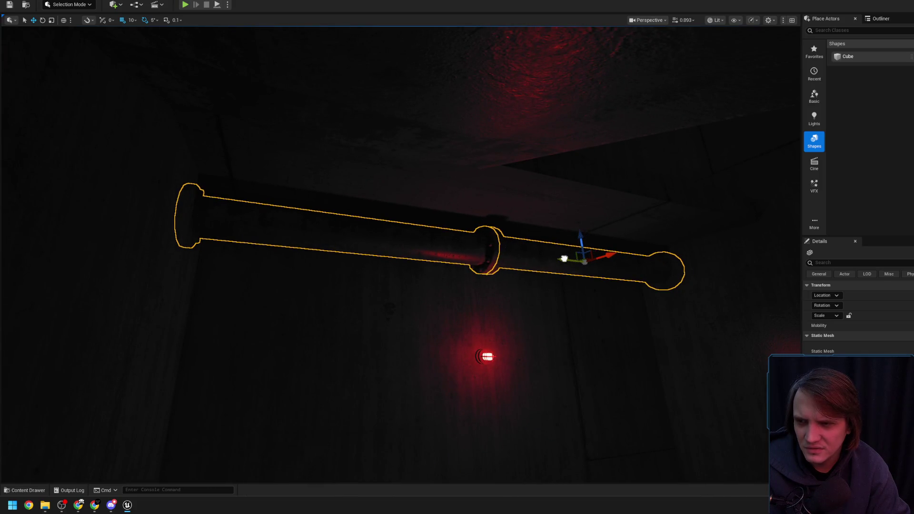
# Step: Set grid snap to 1, nudge the copy to close the joint, and scale it shorter
pyautogui.click(131, 20)
pyautogui.click(145, 50)
pyautogui.moveTo(348, 178); pyautogui.dragTo(348, 191)
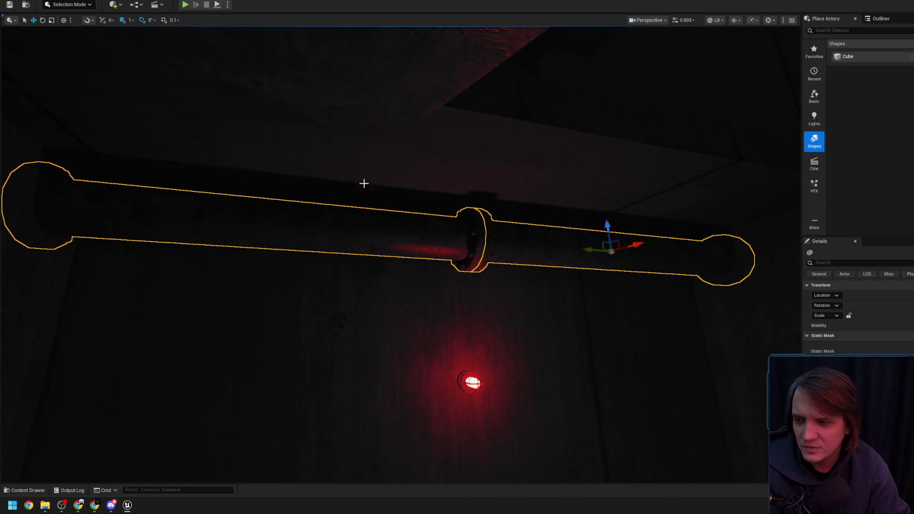
pyautogui.moveTo(594, 251); pyautogui.dragTo(598, 251)
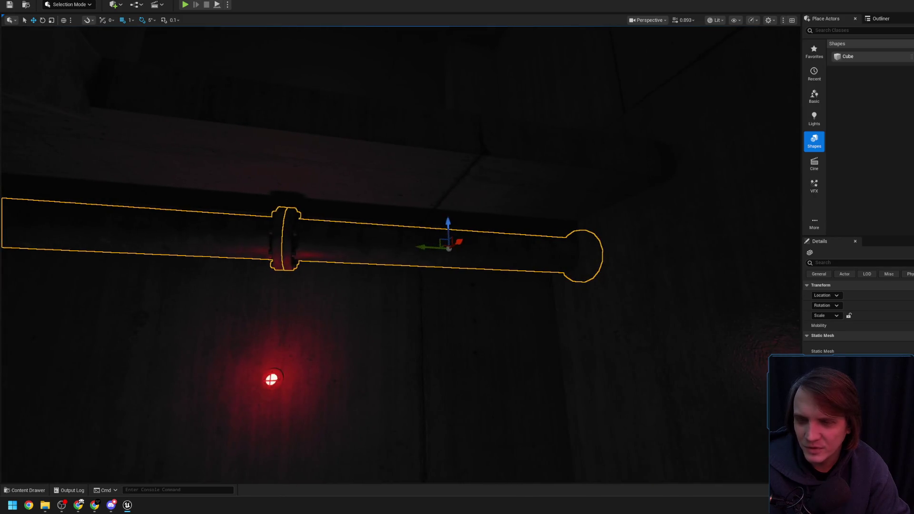
pyautogui.click(530, 230)
pyautogui.press('r')
pyautogui.moveTo(407, 230); pyautogui.dragTo(345, 219)
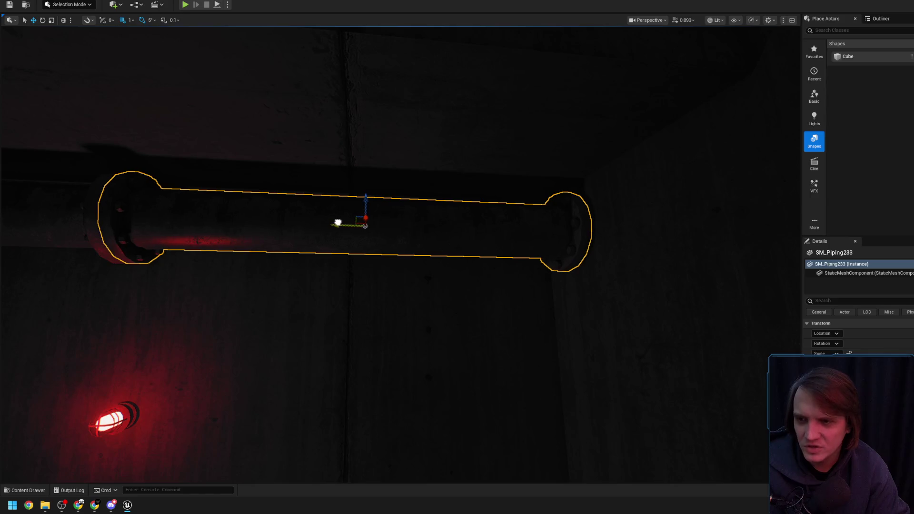
pyautogui.moveTo(345, 219); pyautogui.dragTo(357, 223)
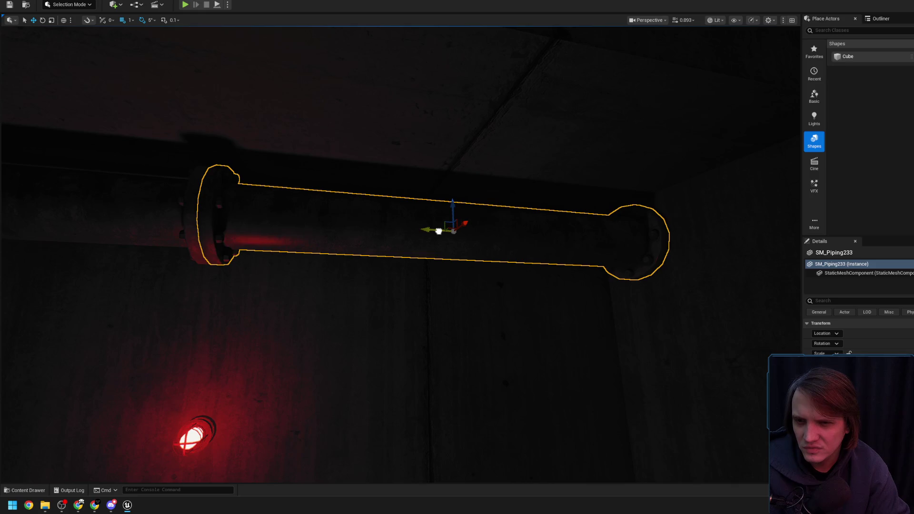
pyautogui.moveTo(441, 232); pyautogui.dragTo(394, 214)
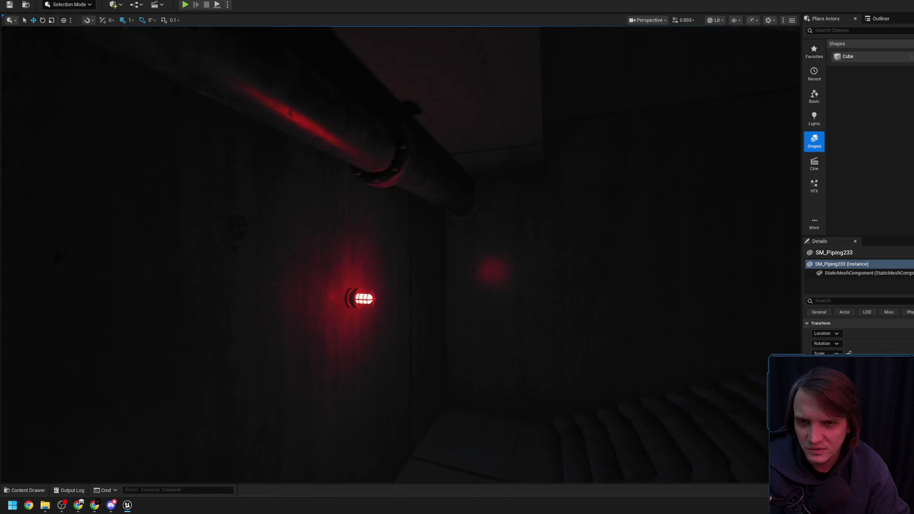
# Step: Inspect the two joined pipe sections from several angles, then deselect them
pyautogui.moveTo(397, 265)
pyautogui.mouseDown()
pyautogui.moveTo(404, 224)
pyautogui.moveTo(430, 185)
pyautogui.moveTo(443, 212)
pyautogui.moveTo(465, 219)
pyautogui.moveTo(365, 182)
pyautogui.moveTo(393, 202)
pyautogui.moveTo(371, 223)
pyautogui.mouseUp()
pyautogui.click(404, 224)
pyautogui.keyDown('ctrl'); pyautogui.click(430, 186); pyautogui.keyUp('ctrl')
pyautogui.click(312, 189)
pyautogui.moveTo(312, 190); pyautogui.dragTo(334, 185)
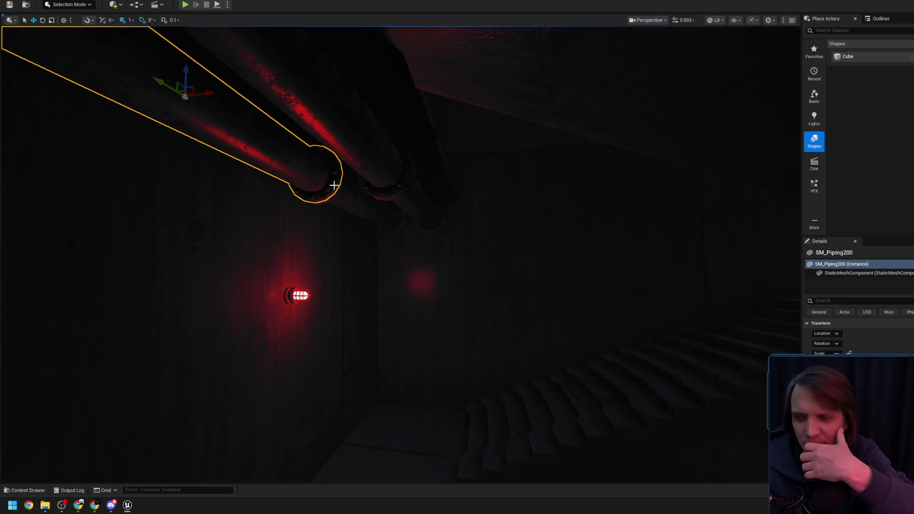
pyautogui.moveTo(388, 264); pyautogui.dragTo(389, 264)
pyautogui.press('Escape')
pyautogui.scroll(-2, 296, 257)
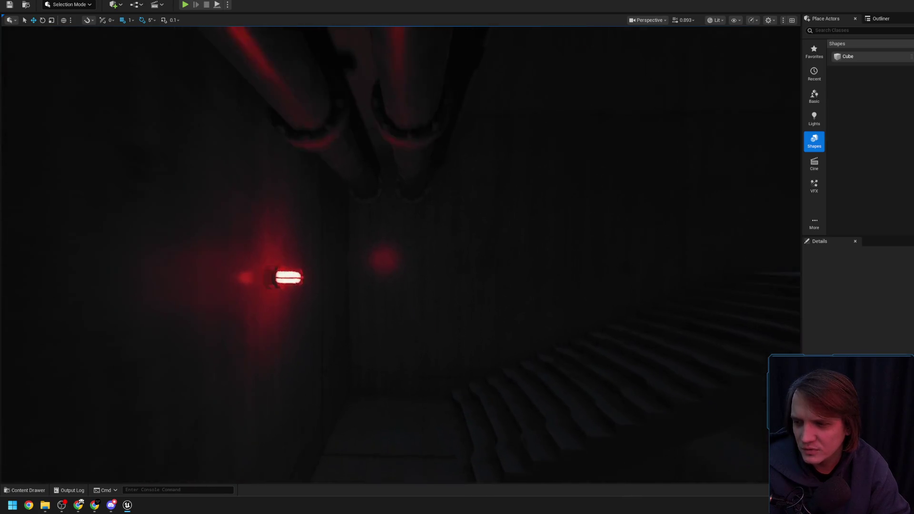
pyautogui.scroll(3, 296, 257)
pyautogui.scroll(-3, 230, 302)
# Step: Raise the red wall light up the wall to sit just below the pipes
pyautogui.click(255, 291)
pyautogui.moveTo(241, 284)
pyautogui.mouseDown()
pyautogui.moveTo(248, 165)
pyautogui.moveTo(256, 186)
pyautogui.moveTo(295, 200)
pyautogui.mouseUp()
pyautogui.scroll(3, 296, 200)
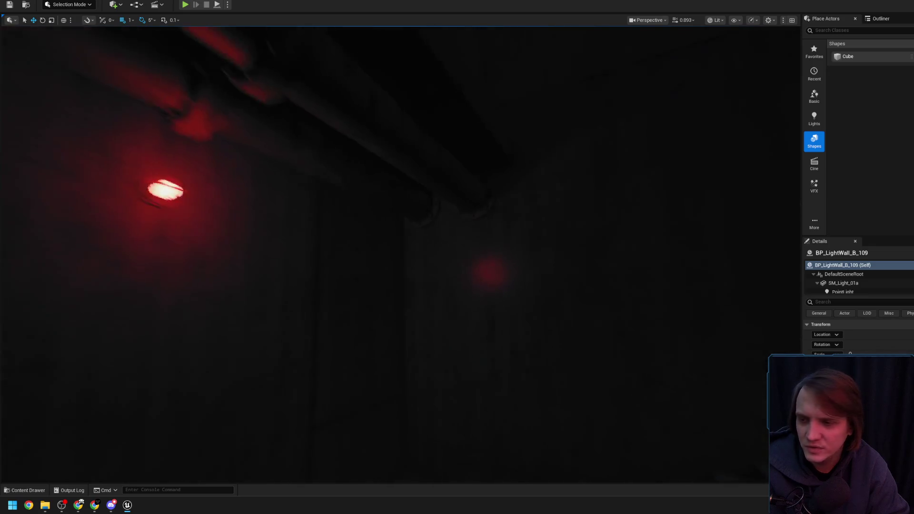
pyautogui.scroll(-4, 800, 288)
# Step: Toggle Game View around the wall light's point light and swing toward the doorway and stairs
pyautogui.click(861, 288)
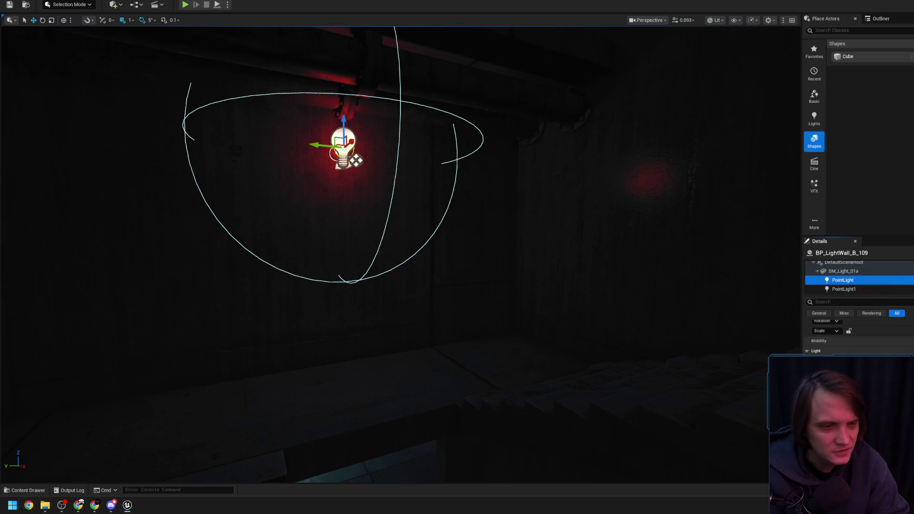
pyautogui.scroll(5, 342, 191)
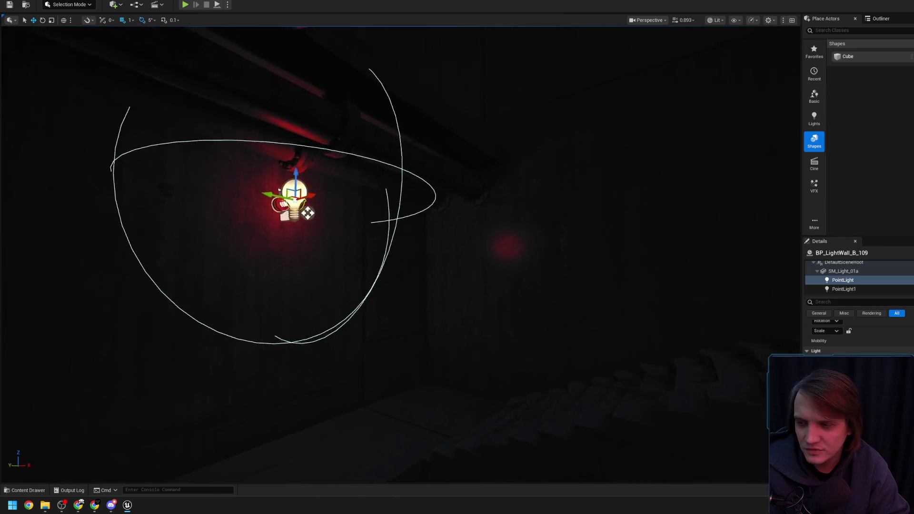
pyautogui.scroll(-4, 545, 276)
pyautogui.scroll(4, 545, 276)
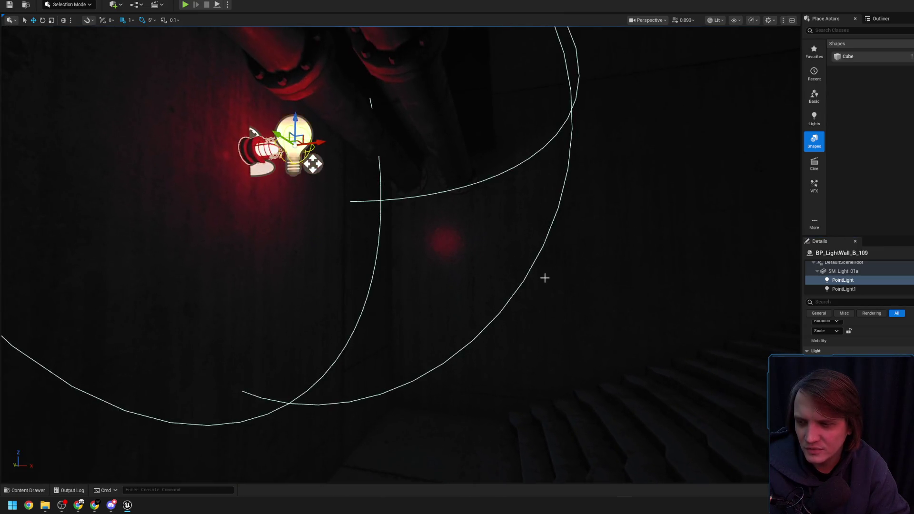
pyautogui.scroll(-4, 544, 277)
pyautogui.press('g')
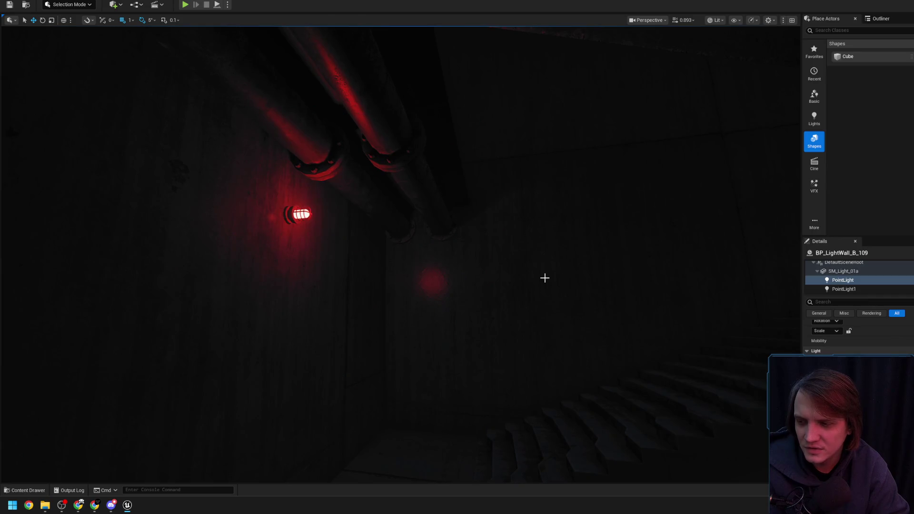
pyautogui.press('g')
pyautogui.scroll(-5, 548, 283)
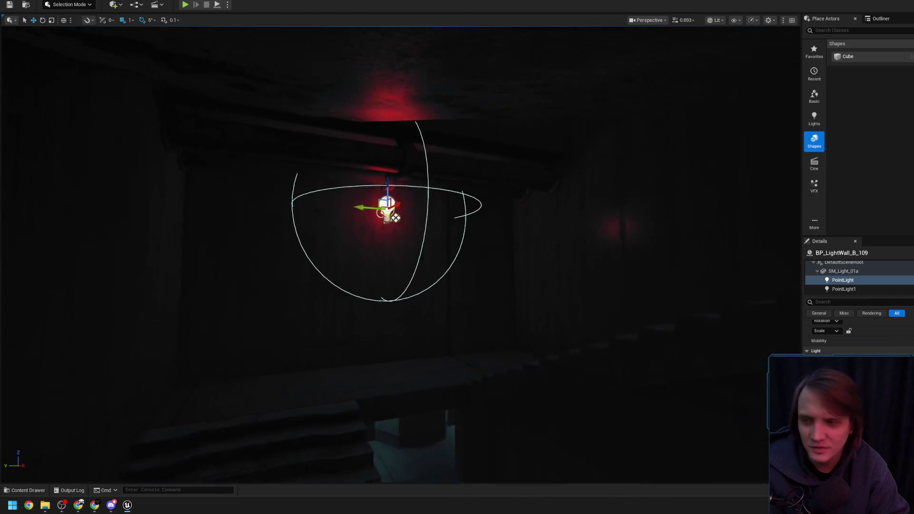
pyautogui.moveTo(548, 284)
pyautogui.mouseDown()
pyautogui.moveTo(547, 305)
pyautogui.moveTo(526, 282)
pyautogui.mouseUp()
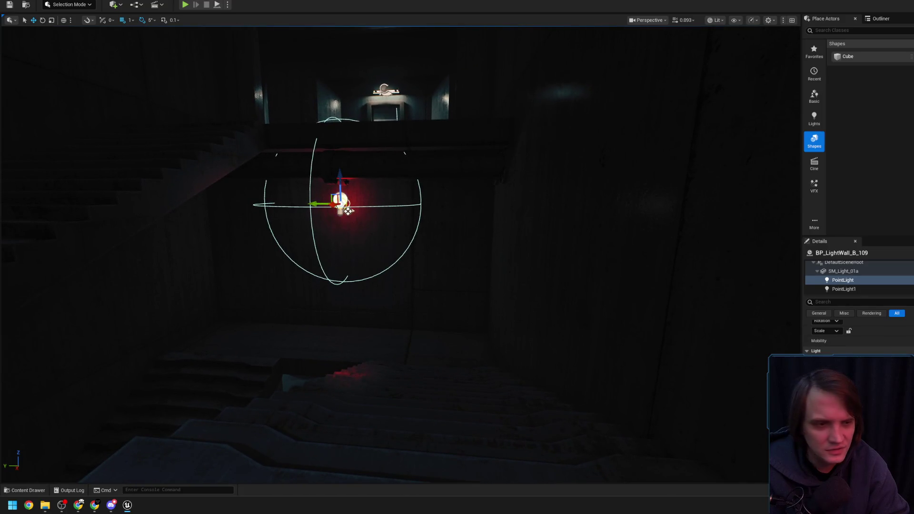
pyautogui.moveTo(526, 282)
pyautogui.mouseDown()
pyautogui.moveTo(533, 260)
pyautogui.moveTo(537, 272)
pyautogui.moveTo(566, 262)
pyautogui.moveTo(561, 267)
pyautogui.mouseUp()
pyautogui.press('g')
pyautogui.press('g')
pyautogui.press('g')
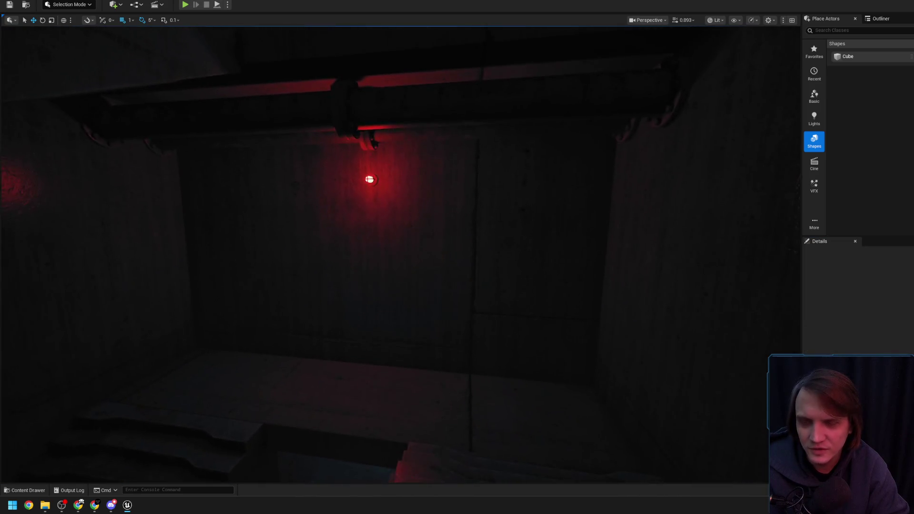
# Step: Refocus on the red wall lamp and view it in Game View beneath the pipes
pyautogui.click(398, 167)
pyautogui.press('f')
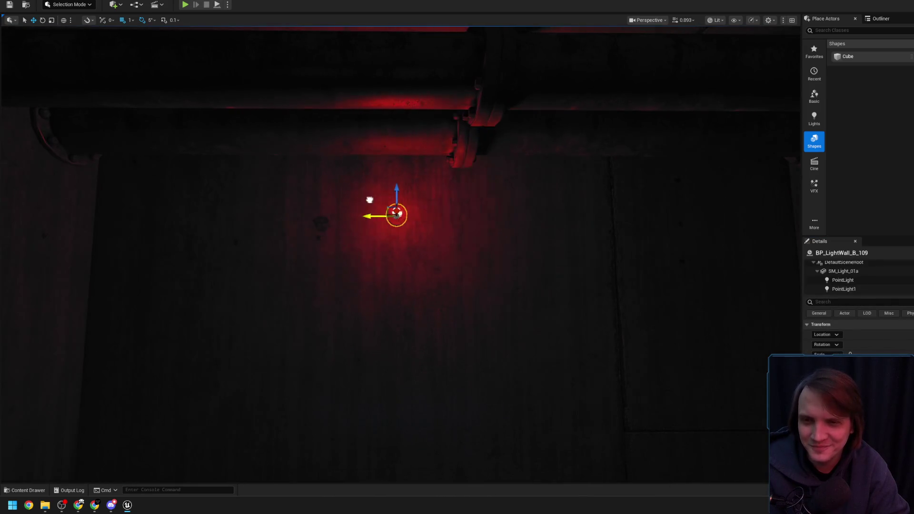
pyautogui.moveTo(402, 206)
pyautogui.mouseDown()
pyautogui.moveTo(417, 197)
pyautogui.moveTo(422, 238)
pyautogui.moveTo(388, 248)
pyautogui.moveTo(390, 286)
pyautogui.mouseUp()
pyautogui.click(387, 237)
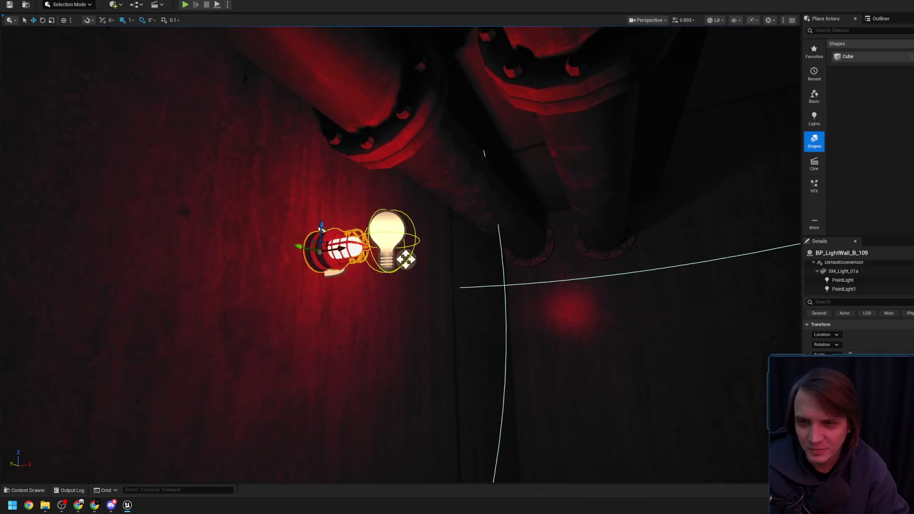
pyautogui.moveTo(322, 228)
pyautogui.mouseDown()
pyautogui.moveTo(251, 275)
pyautogui.moveTo(369, 249)
pyautogui.mouseUp()
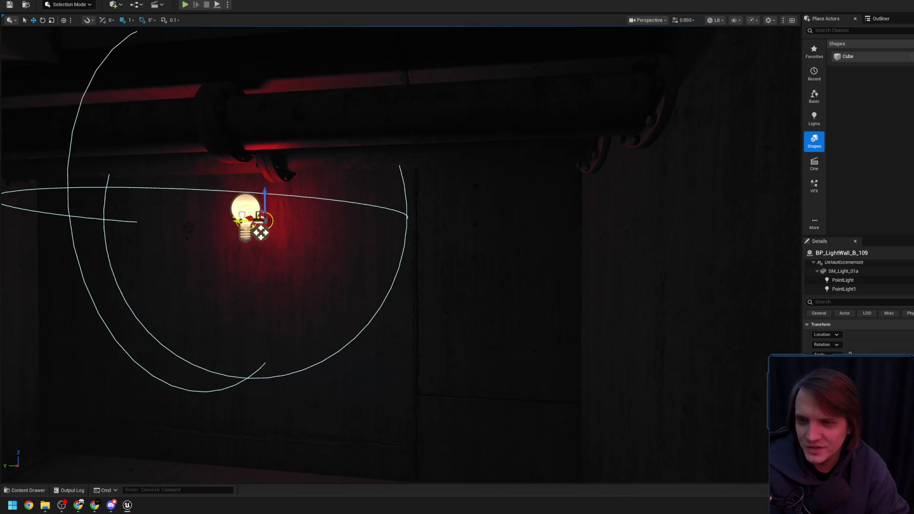
pyautogui.press('g')
pyautogui.moveTo(343, 203)
pyautogui.mouseDown()
pyautogui.moveTo(343, 238)
pyautogui.moveTo(362, 205)
pyautogui.moveTo(367, 261)
pyautogui.mouseUp()
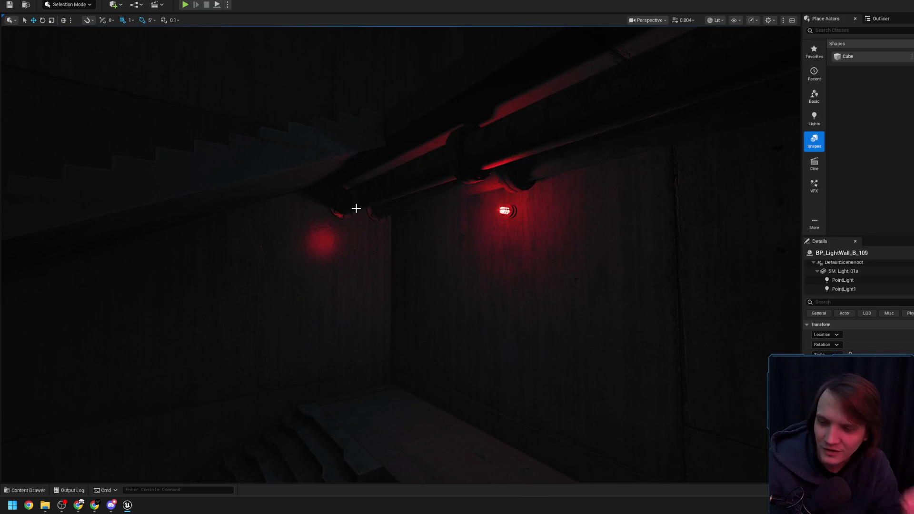
pyautogui.click(85, 508)
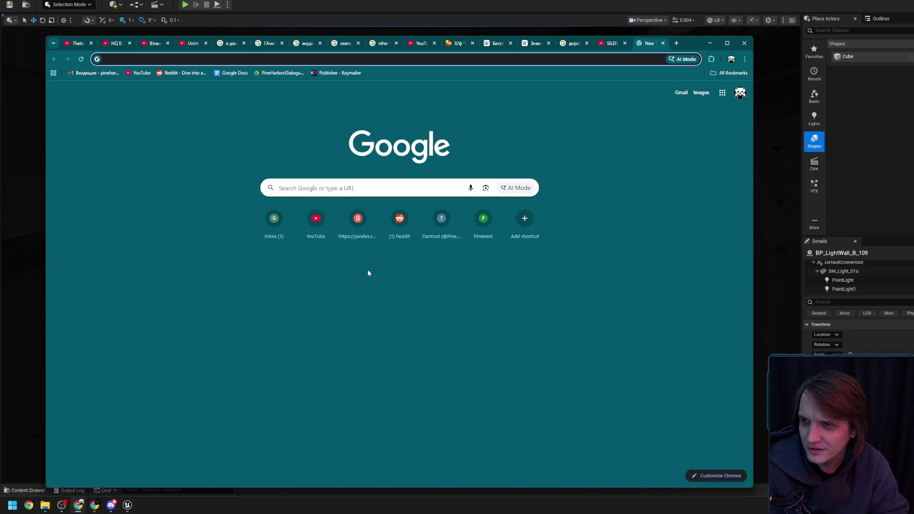
# Step: Search Google for 'Blame Rob!', show image results, and preview the Reddit concrete-building image
pyautogui.write('B')
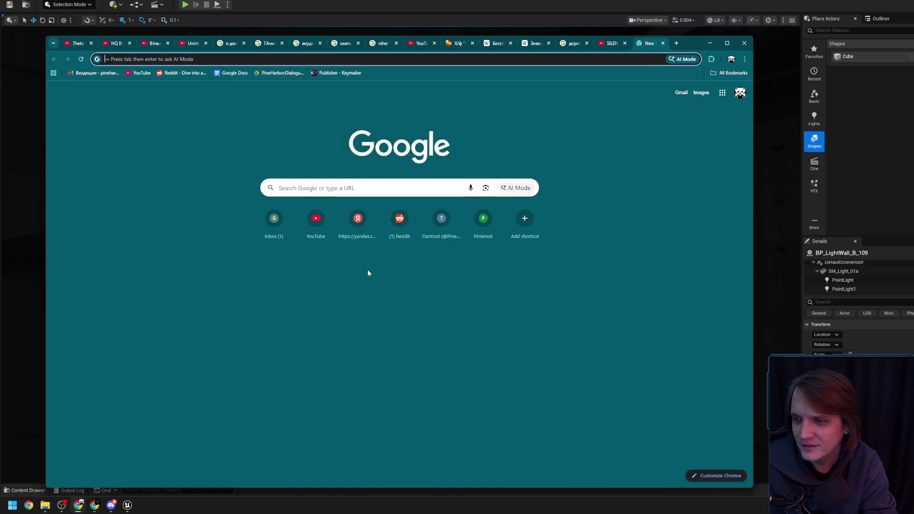
pyautogui.write('lame Rob')
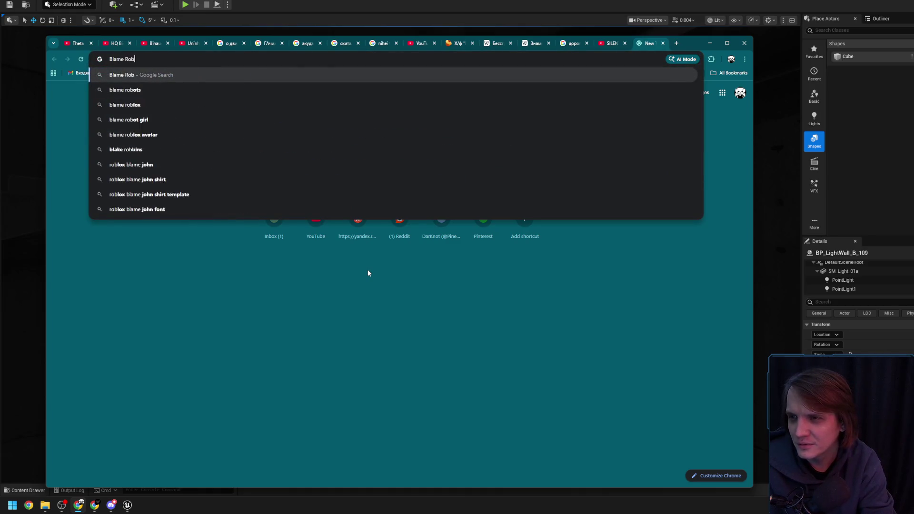
pyautogui.write('!')
pyautogui.press('Return')
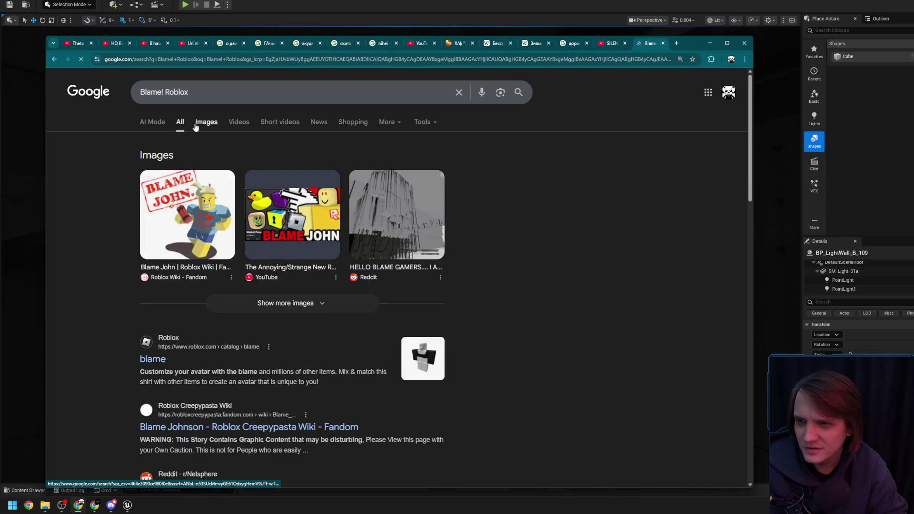
pyautogui.click(201, 125)
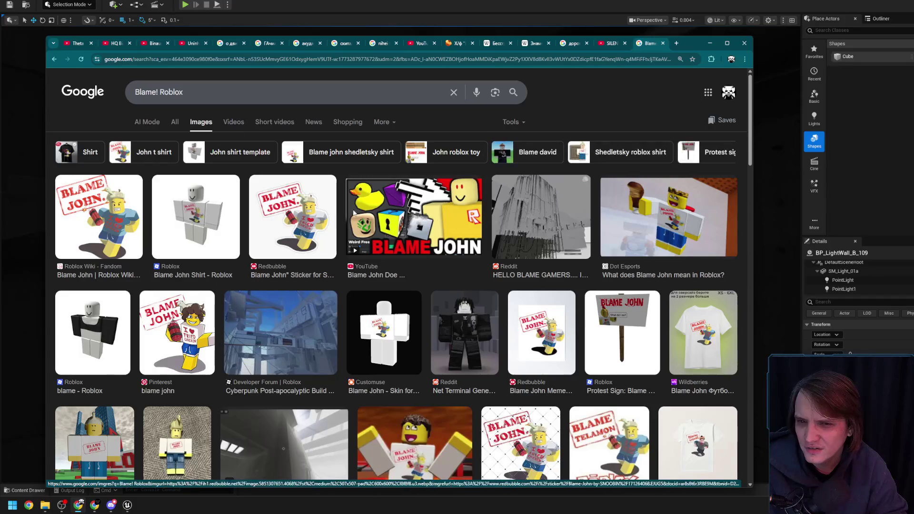
pyautogui.click(522, 215)
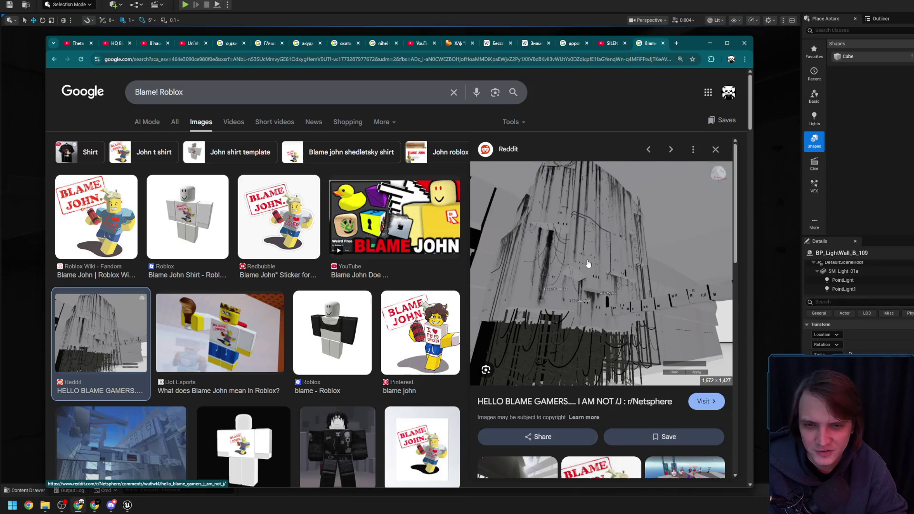
pyautogui.moveTo(668, 44)
pyautogui.mouseDown()
pyautogui.moveTo(552, 51)
pyautogui.moveTo(763, 31)
pyautogui.mouseUp()
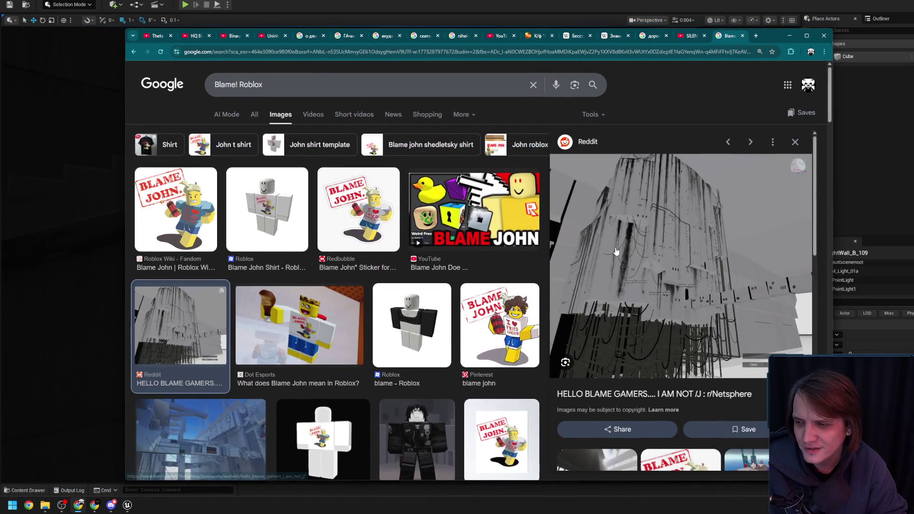
# Step: Preview the Cyberpunk Post-apocalyptic Build and a related image, then minimize Chrome
pyautogui.scroll(-3, 353, 283)
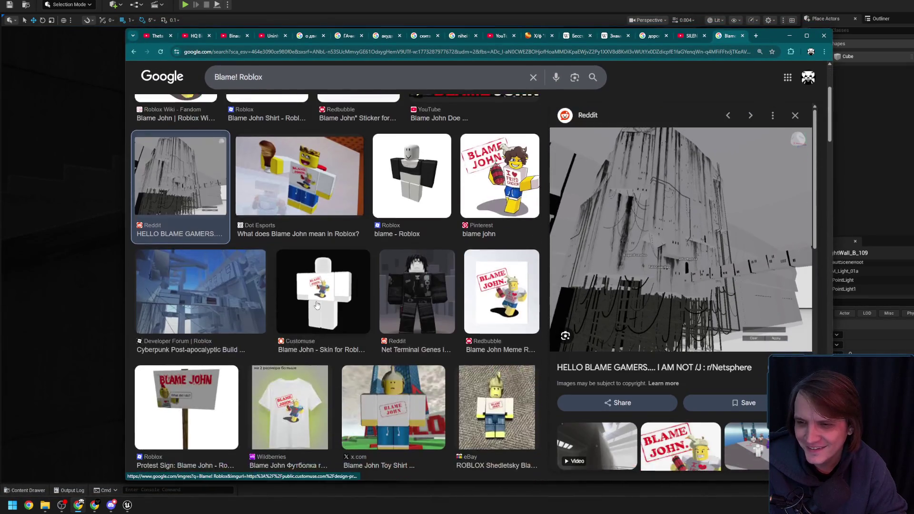
pyautogui.click(254, 297)
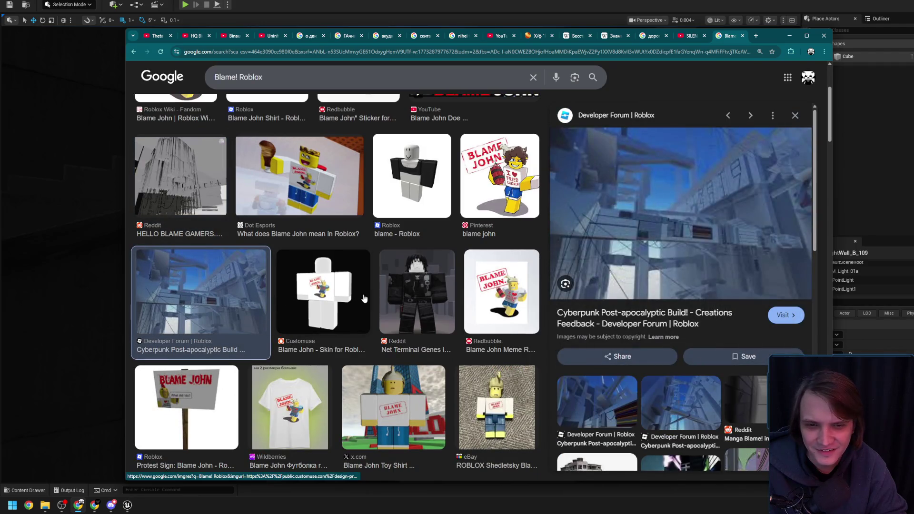
pyautogui.scroll(-4, 568, 316)
pyautogui.scroll(4, 690, 200)
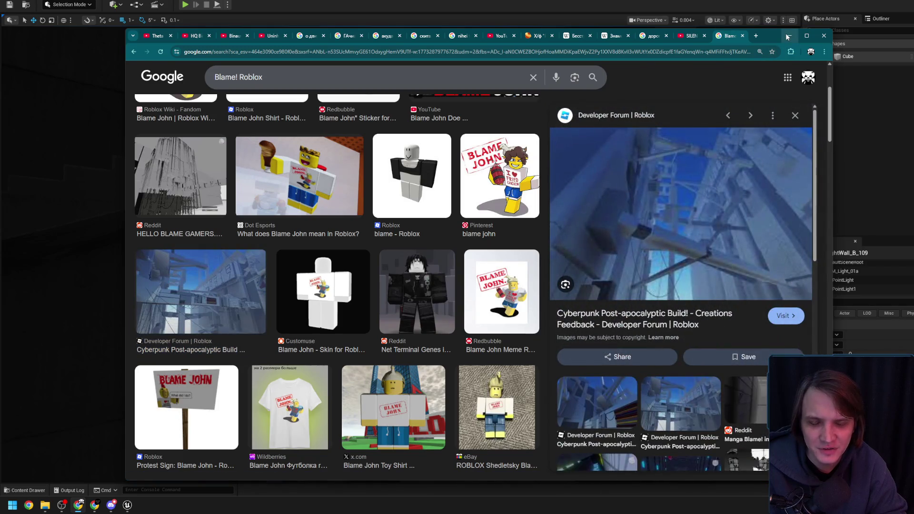
pyautogui.scroll(-3, 711, 349)
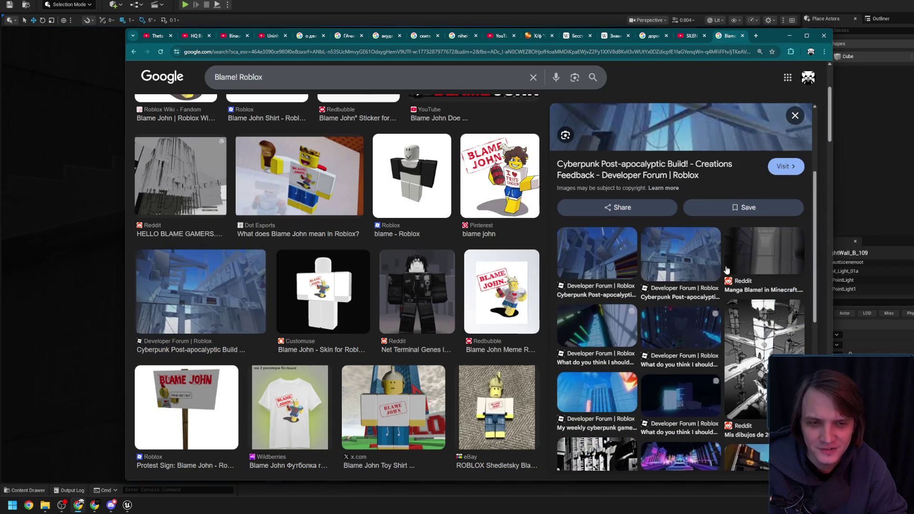
pyautogui.click(689, 256)
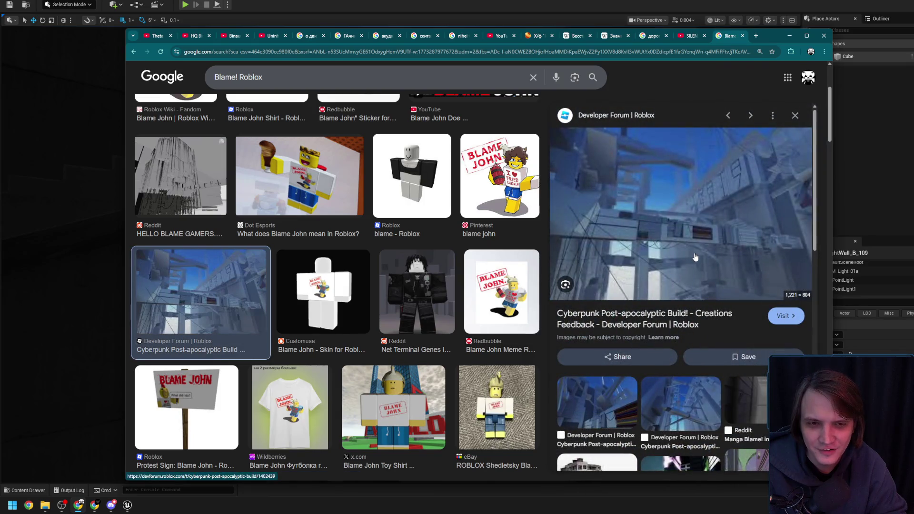
pyautogui.scroll(-5, 665, 376)
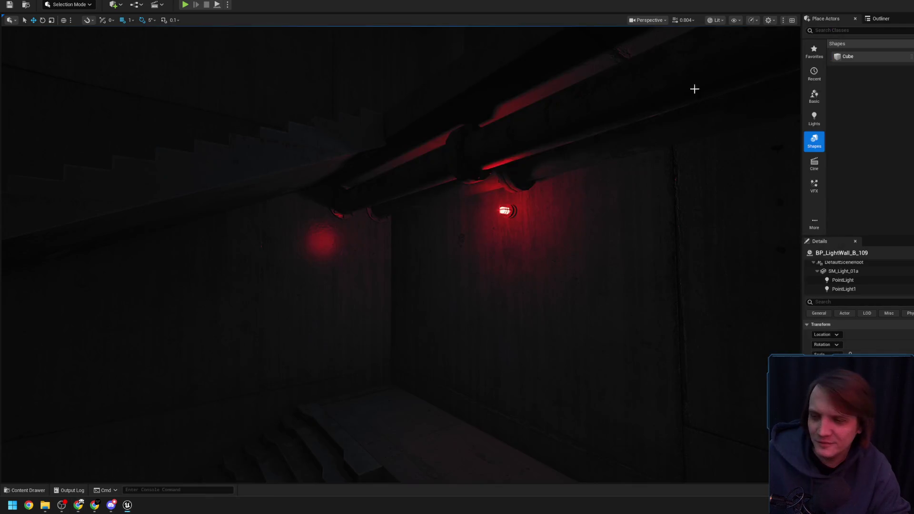
pyautogui.click(789, 37)
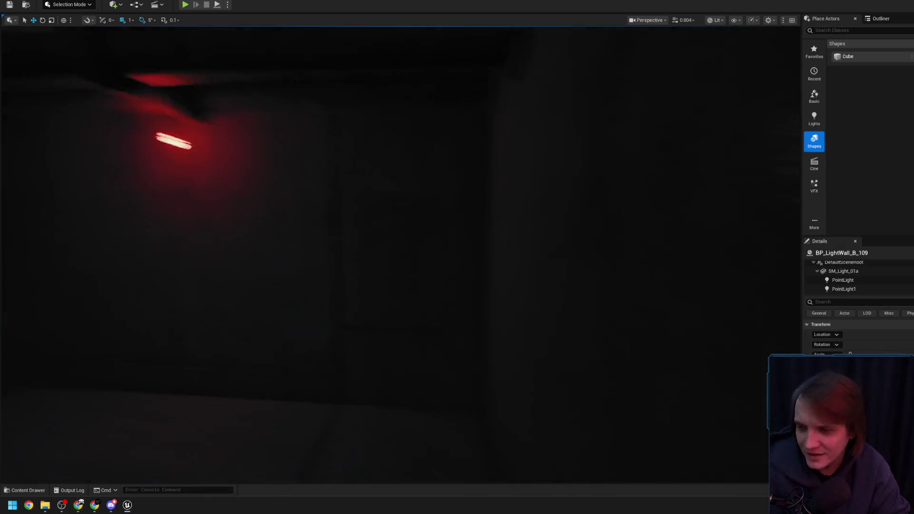
# Step: Delete the SM_Piping200 pipe section near the red wall lamp
pyautogui.press('w')
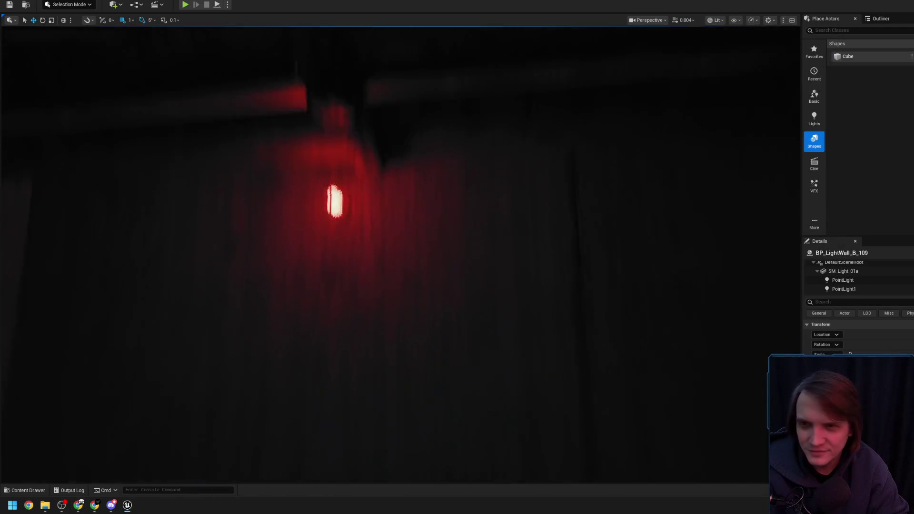
pyautogui.moveTo(386, 286)
pyautogui.mouseDown()
pyautogui.moveTo(365, 247)
pyautogui.moveTo(376, 236)
pyautogui.moveTo(357, 232)
pyautogui.moveTo(380, 242)
pyautogui.moveTo(335, 255)
pyautogui.moveTo(280, 295)
pyautogui.moveTo(312, 279)
pyautogui.moveTo(257, 281)
pyautogui.mouseUp()
pyautogui.click(357, 231)
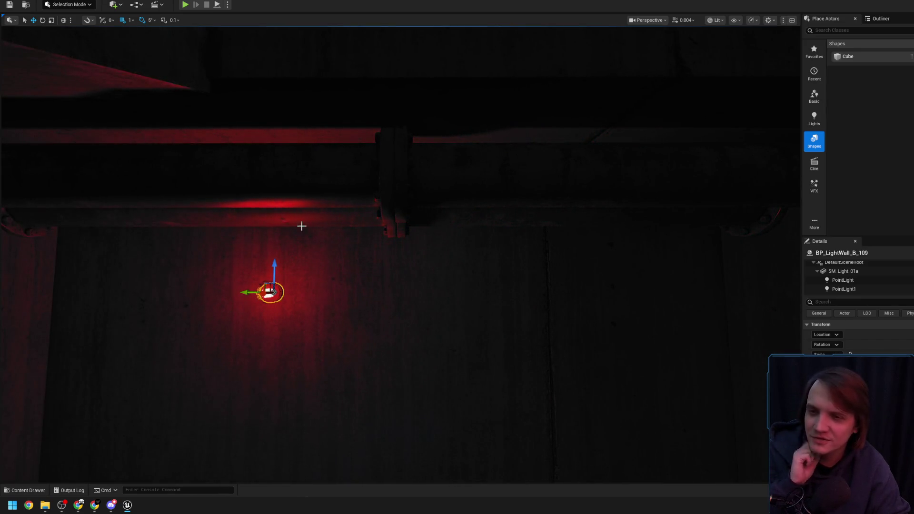
pyautogui.click(390, 226)
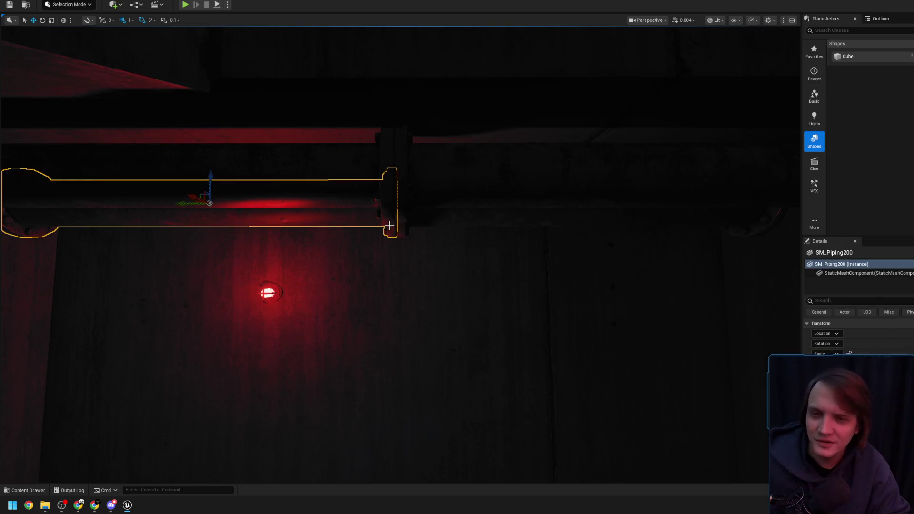
pyautogui.press('f')
pyautogui.scroll(3, 421, 238)
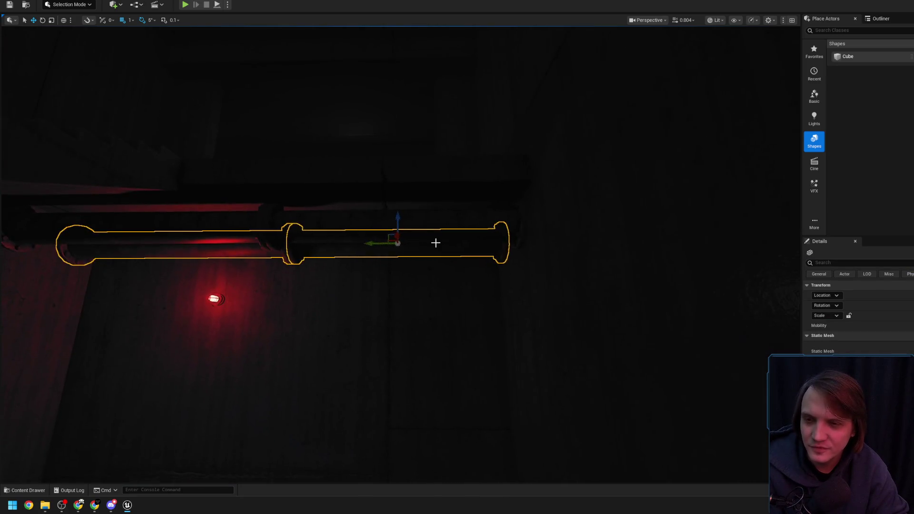
pyautogui.scroll(-2, 422, 219)
pyautogui.moveTo(422, 219); pyautogui.dragTo(447, 233)
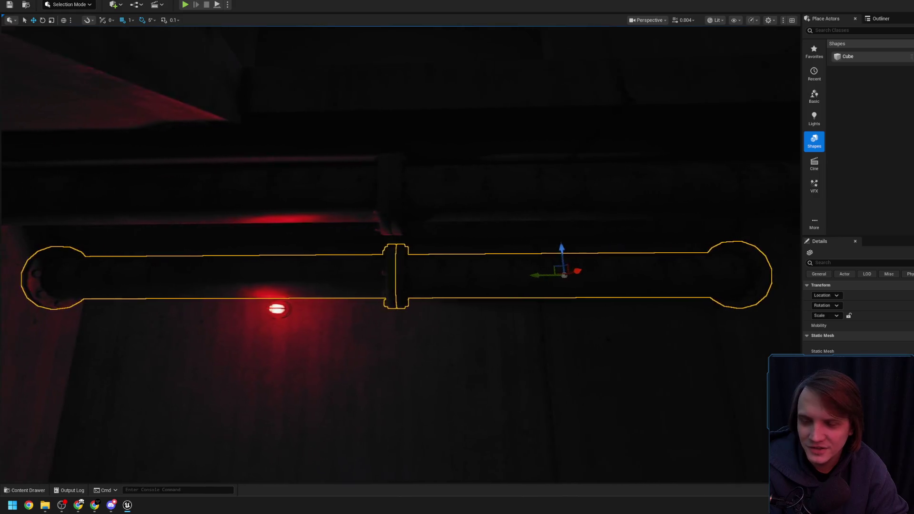
pyautogui.moveTo(523, 255); pyautogui.dragTo(535, 259)
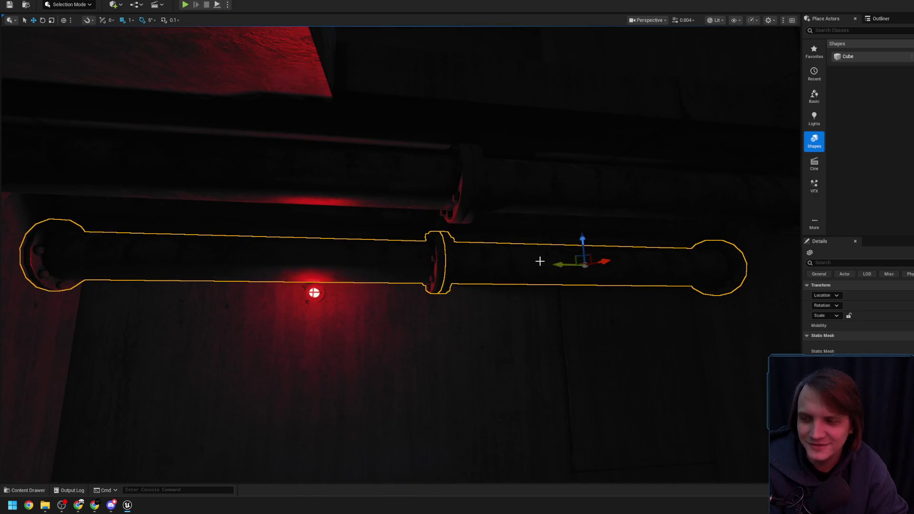
pyautogui.moveTo(462, 265); pyautogui.dragTo(408, 268)
pyautogui.press('Delete')
# Step: Slide lamp BP_LightWall_B_109 sideways along the wall, then frame wall cube Cube1693
pyautogui.click(341, 303)
pyautogui.moveTo(315, 307); pyautogui.dragTo(371, 302)
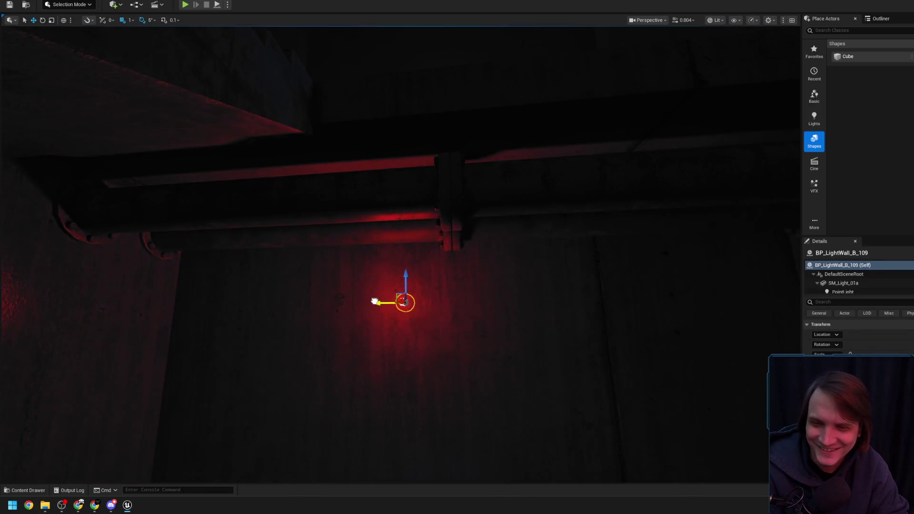
pyautogui.scroll(-10, 407, 262)
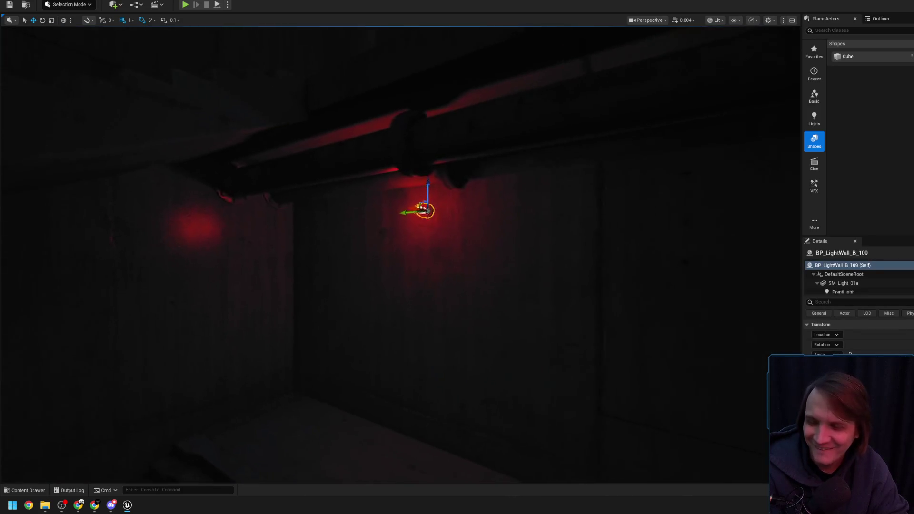
pyautogui.moveTo(440, 244); pyautogui.dragTo(435, 204)
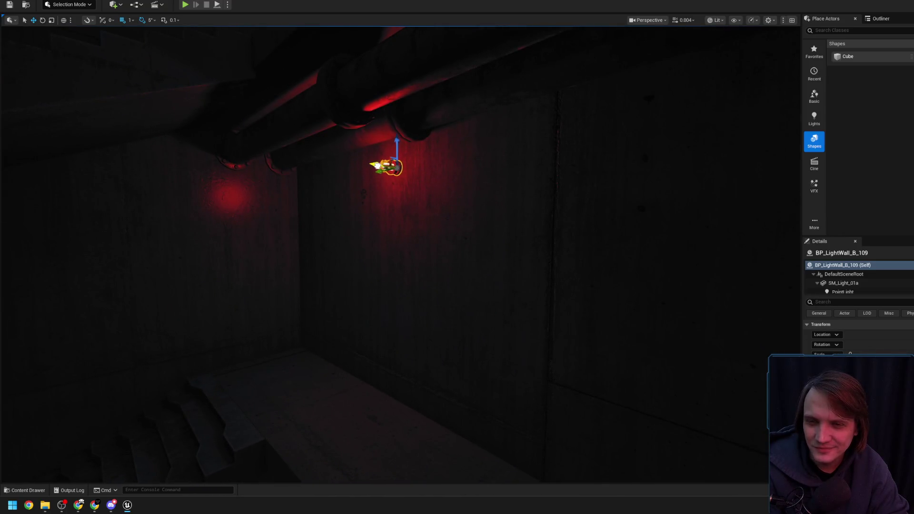
pyautogui.click(401, 194)
pyautogui.press('f')
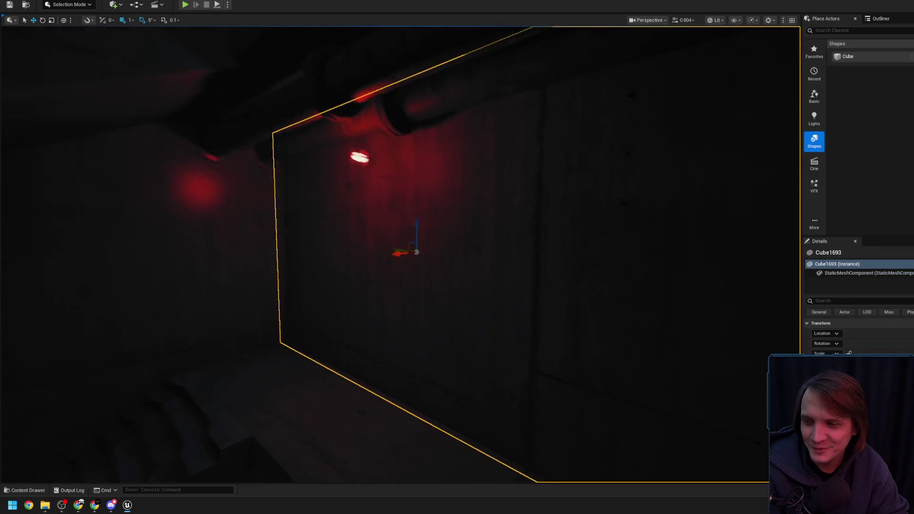
# Step: Swing wall cube Cube1866 up and left, settling it beside the vertical pipes and red lamp
pyautogui.moveTo(399, 257)
pyautogui.mouseDown()
pyautogui.moveTo(390, 210)
pyautogui.moveTo(378, 199)
pyautogui.mouseUp()
pyautogui.moveTo(323, 362)
pyautogui.mouseDown()
pyautogui.moveTo(367, 336)
pyautogui.moveTo(336, 316)
pyautogui.moveTo(341, 298)
pyautogui.moveTo(330, 287)
pyautogui.moveTo(343, 328)
pyautogui.mouseUp()
pyautogui.moveTo(327, 261)
pyautogui.mouseDown()
pyautogui.moveTo(338, 273)
pyautogui.moveTo(326, 261)
pyautogui.mouseUp()
pyautogui.moveTo(371, 293)
pyautogui.mouseDown()
pyautogui.moveTo(376, 305)
pyautogui.moveTo(370, 293)
pyautogui.moveTo(349, 312)
pyautogui.moveTo(360, 315)
pyautogui.mouseUp()
pyautogui.click(307, 328)
pyautogui.moveTo(307, 328); pyautogui.dragTo(289, 259)
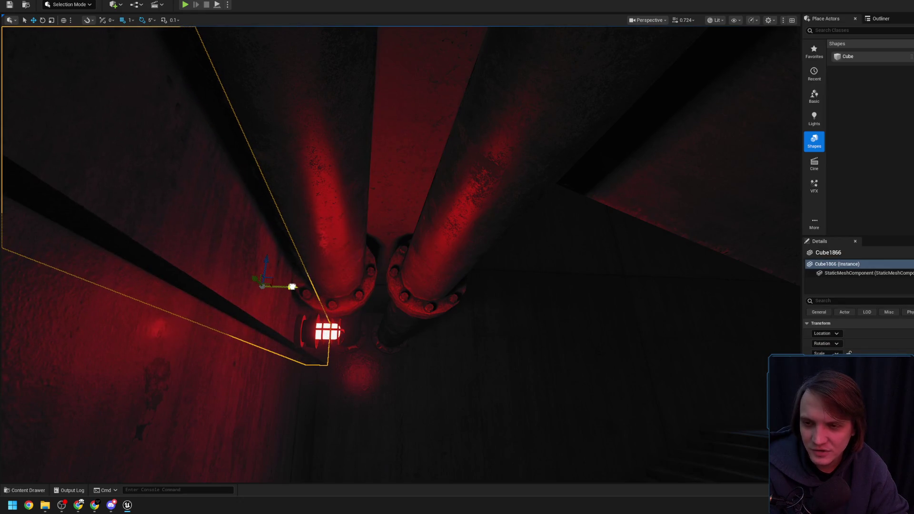
pyautogui.moveTo(290, 299)
pyautogui.mouseDown()
pyautogui.moveTo(342, 302)
pyautogui.moveTo(343, 312)
pyautogui.moveTo(304, 310)
pyautogui.mouseUp()
pyautogui.click(351, 336)
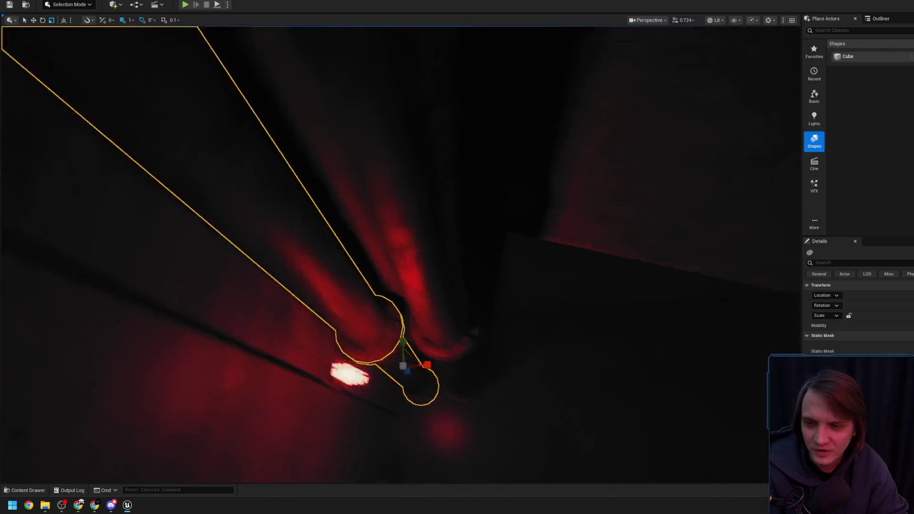
pyautogui.moveTo(384, 318)
pyautogui.mouseDown()
pyautogui.moveTo(349, 300)
pyautogui.moveTo(464, 228)
pyautogui.moveTo(652, 78)
pyautogui.mouseUp()
pyautogui.click(348, 300)
pyautogui.click(710, 20)
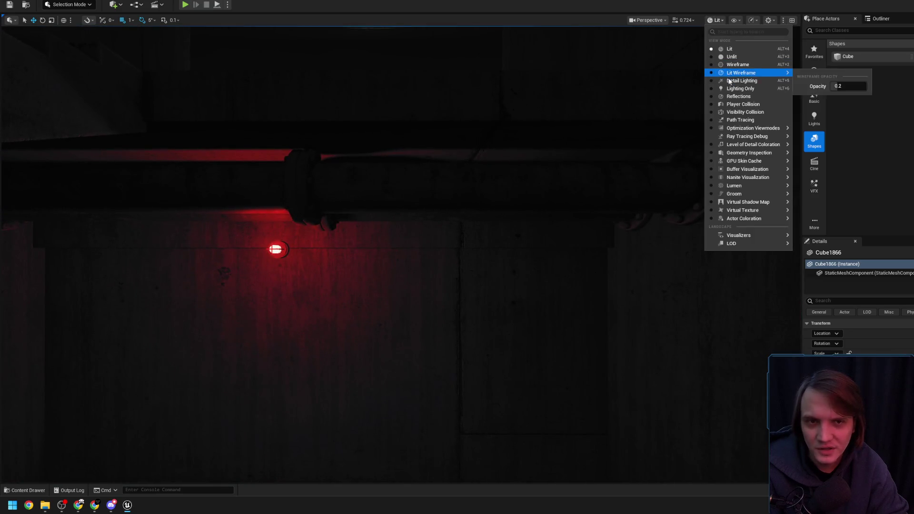
# Step: Switch the viewport to Detail Lighting and select the red wall lamp beside the pipes
pyautogui.click(728, 77)
pyautogui.moveTo(498, 143)
pyautogui.mouseDown()
pyautogui.moveTo(457, 172)
pyautogui.moveTo(457, 57)
pyautogui.mouseUp()
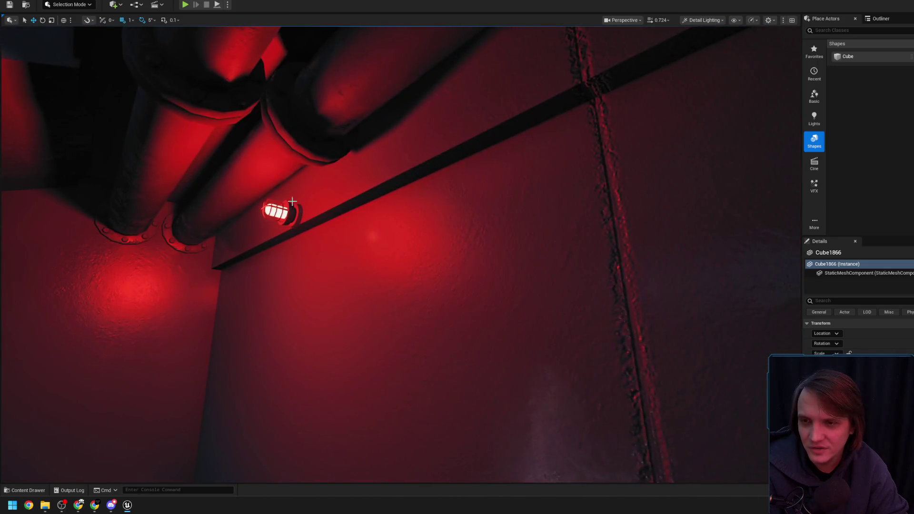
pyautogui.click(296, 201)
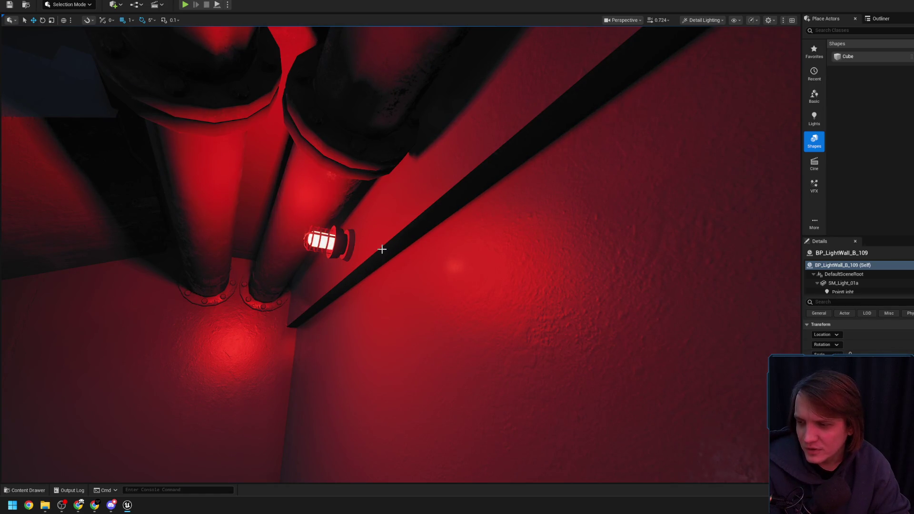
pyautogui.moveTo(376, 248); pyautogui.dragTo(301, 270)
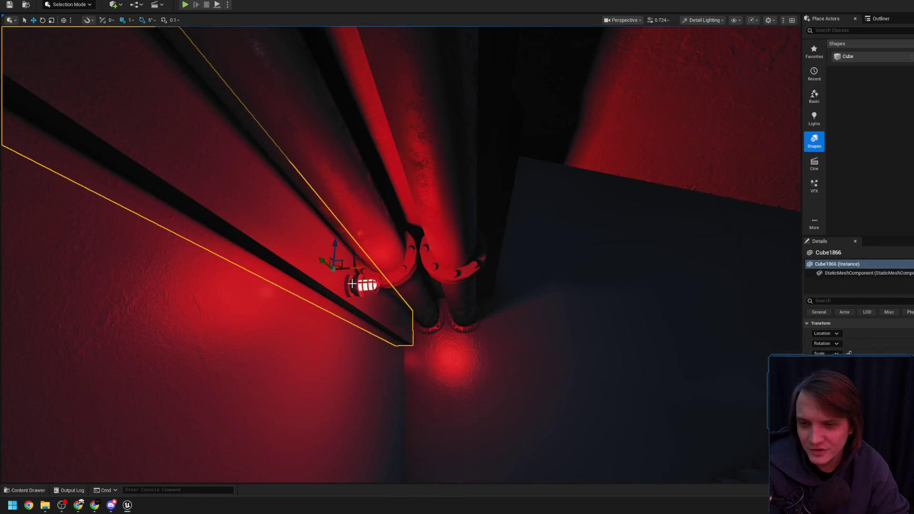
pyautogui.click(352, 284)
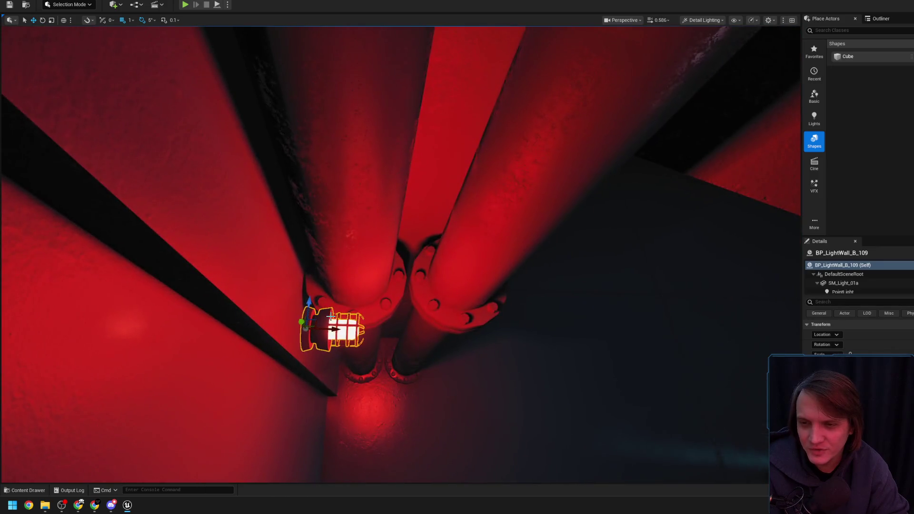
pyautogui.moveTo(330, 314); pyautogui.dragTo(295, 304)
# Step: Add the neighbouring pipe to the selection and nudge the pipes slightly along X
pyautogui.keyDown('ctrl'); pyautogui.click(370, 309); pyautogui.keyUp('ctrl')
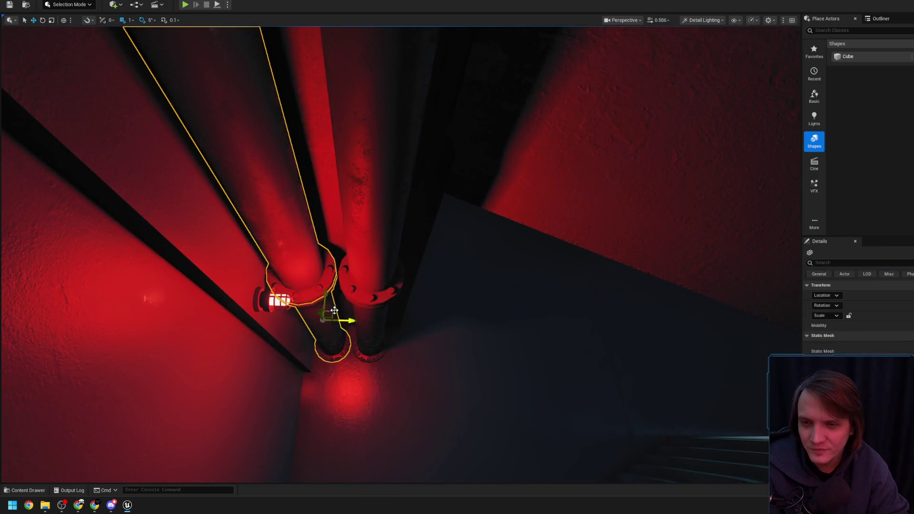
pyautogui.moveTo(361, 317); pyautogui.dragTo(402, 313)
pyautogui.scroll(3, 366, 315)
pyautogui.scroll(-1, 366, 315)
pyautogui.scroll(3, 366, 315)
pyautogui.scroll(2, 366, 315)
pyautogui.scroll(-3, 367, 315)
# Step: Leave game view with G so editor icons show, and switch to Lit Wireframe shading
pyautogui.press('g')
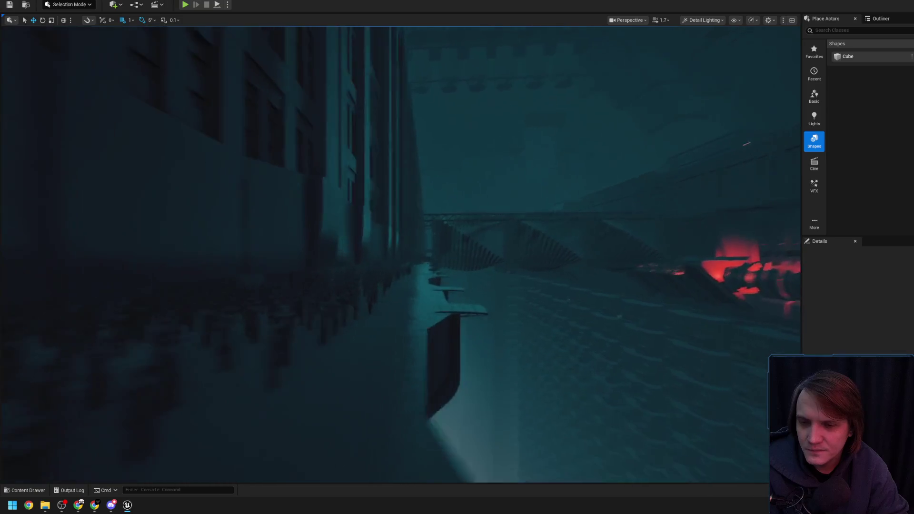
pyautogui.scroll(1, 403, 313)
pyautogui.moveTo(403, 313); pyautogui.dragTo(402, 313)
pyautogui.click(701, 20)
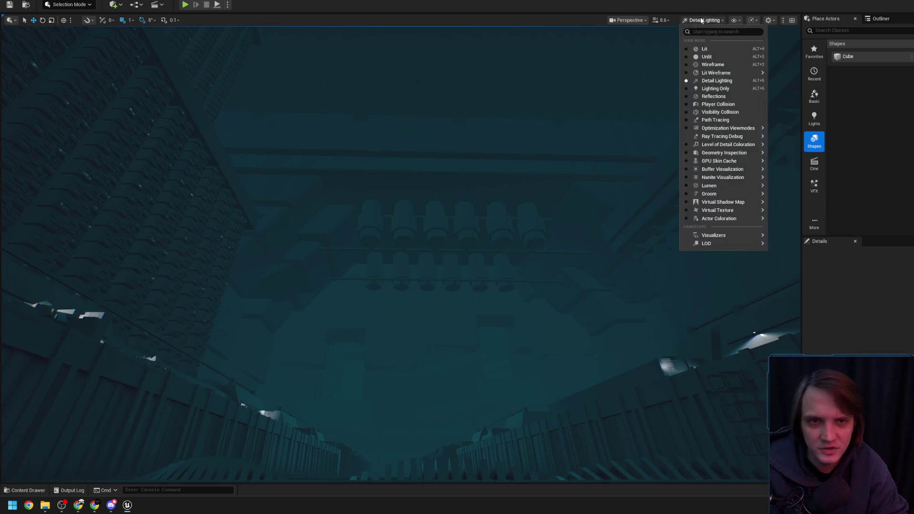
pyautogui.click(719, 74)
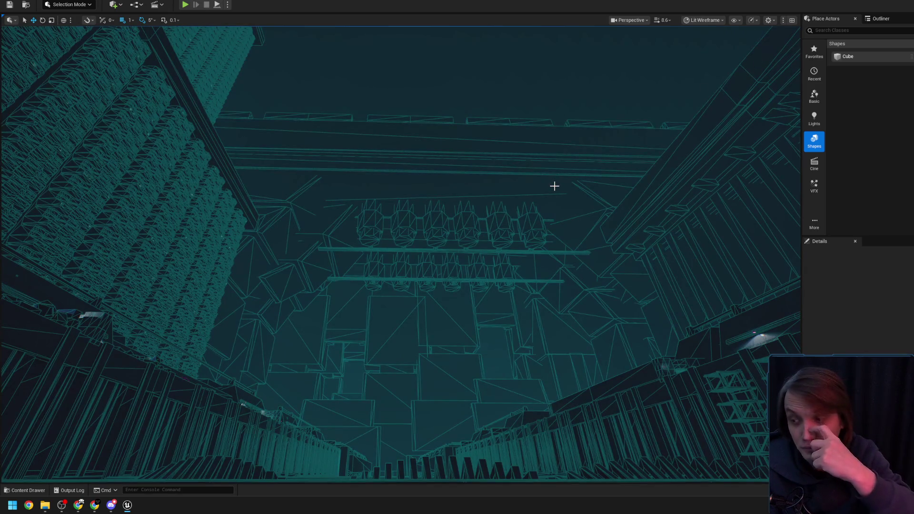
# Step: Fly through the level to inspect it in Lit Wireframe, toward the red glowing machine
pyautogui.moveTo(555, 185); pyautogui.dragTo(554, 185)
pyautogui.scroll(2, 554, 186)
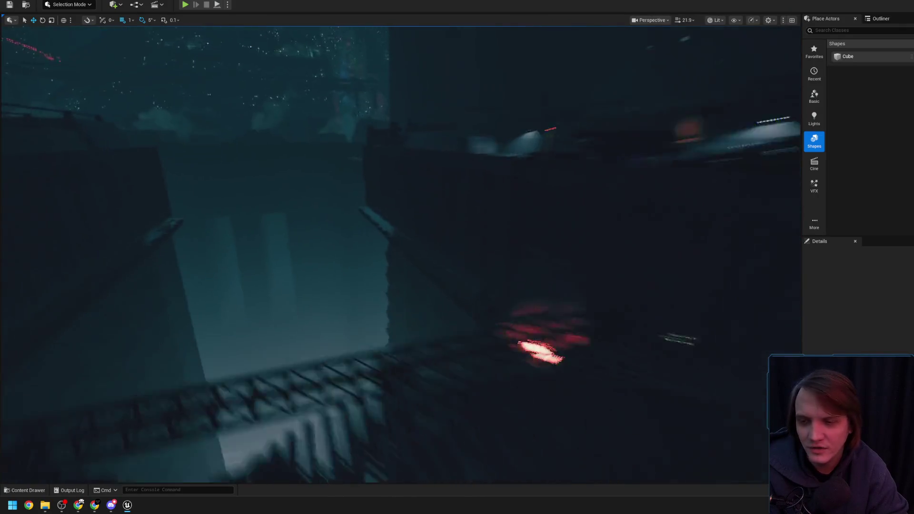
pyautogui.moveTo(554, 186); pyautogui.dragTo(509, 201)
pyautogui.scroll(-2, 554, 186)
pyautogui.scroll(-2, 554, 186)
pyautogui.scroll(-2, 554, 186)
pyautogui.scroll(-3, 554, 186)
pyautogui.scroll(-1, 554, 186)
pyautogui.scroll(-2, 556, 186)
pyautogui.scroll(-2, 557, 185)
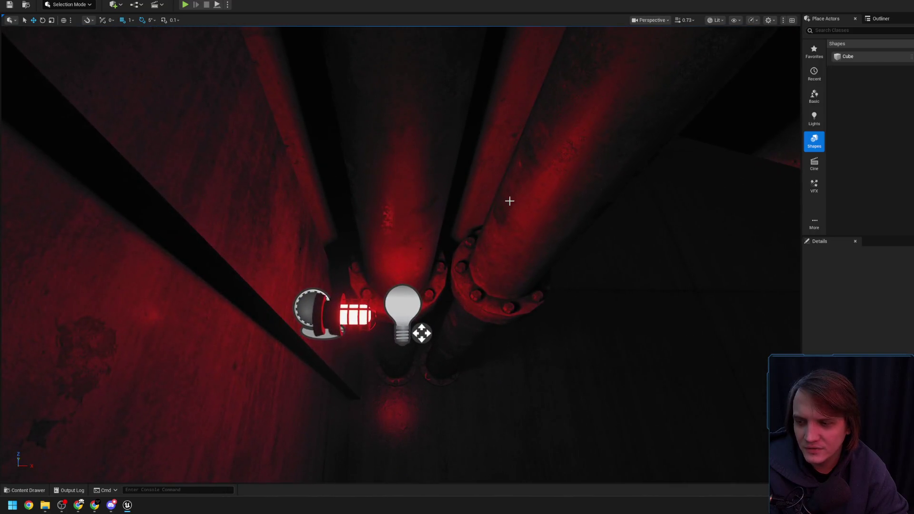
# Step: Select the red wall lamp and slide it a little left along the wall ledge
pyautogui.click(285, 261)
pyautogui.click(285, 259)
pyautogui.click(291, 281)
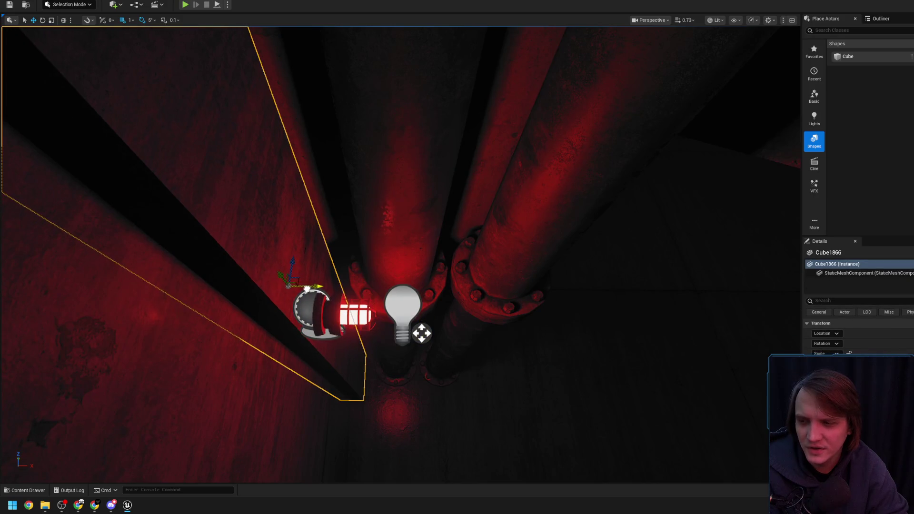
pyautogui.click(323, 308)
pyautogui.moveTo(345, 314)
pyautogui.mouseDown()
pyautogui.moveTo(322, 314)
pyautogui.moveTo(292, 274)
pyautogui.mouseUp()
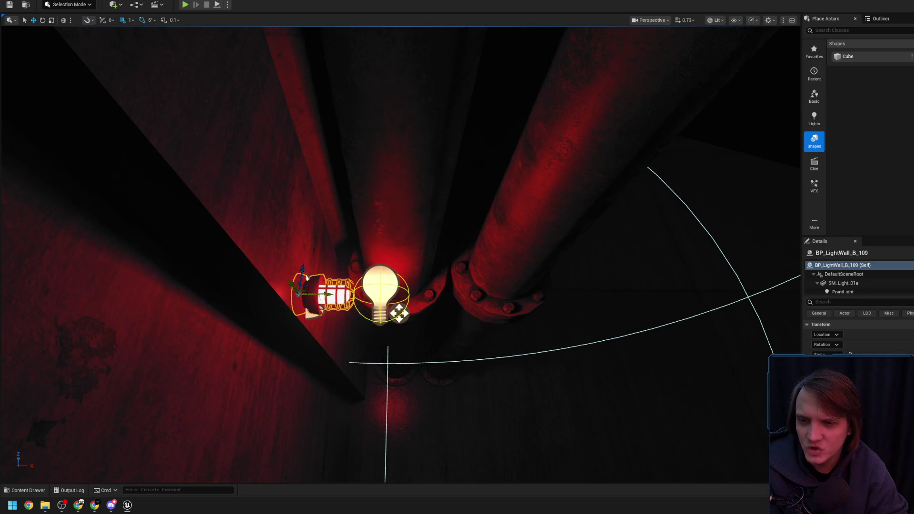
# Step: Select the ledge cube and wall lamp together and frame them with F
pyautogui.click(330, 288)
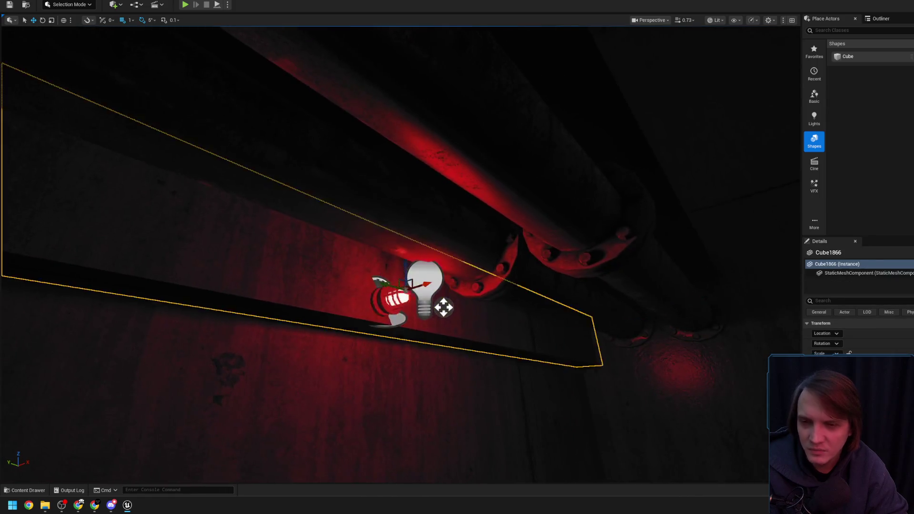
pyautogui.keyDown('ctrl'); pyautogui.click(325, 230); pyautogui.keyUp('ctrl')
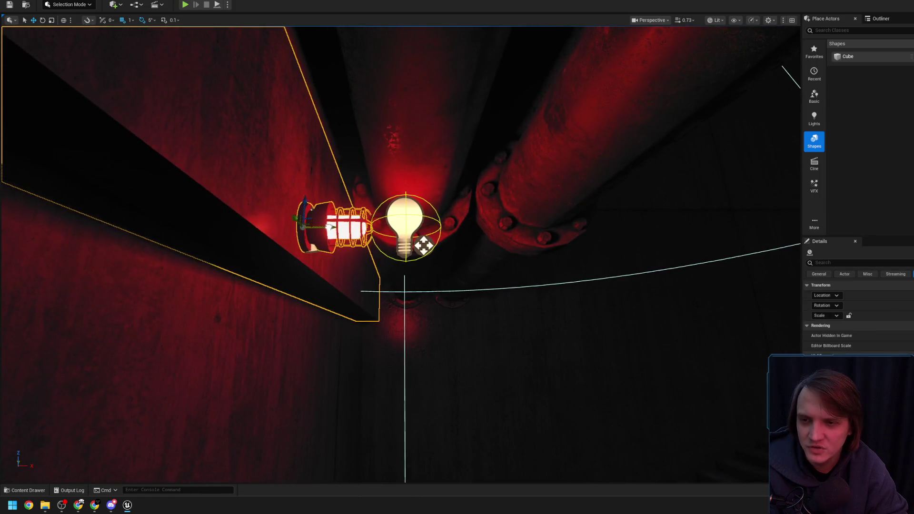
pyautogui.scroll(-3, 240, 334)
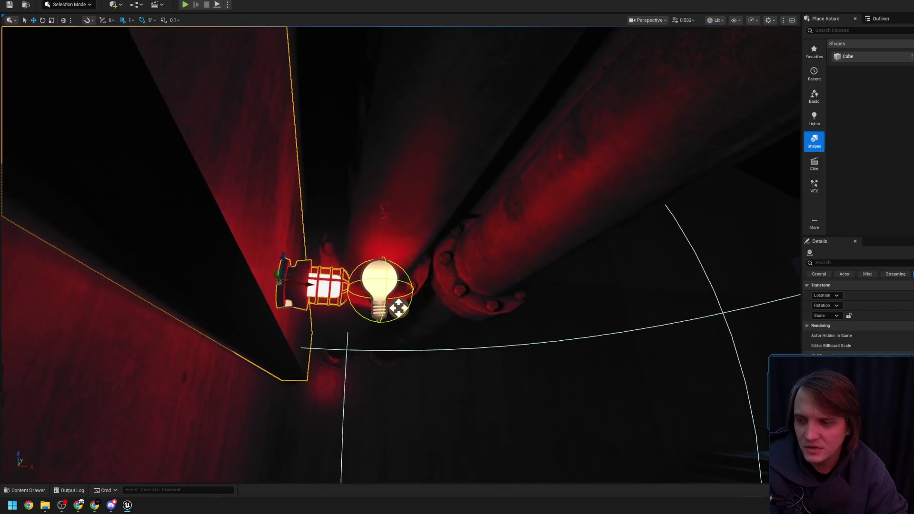
pyautogui.press('f')
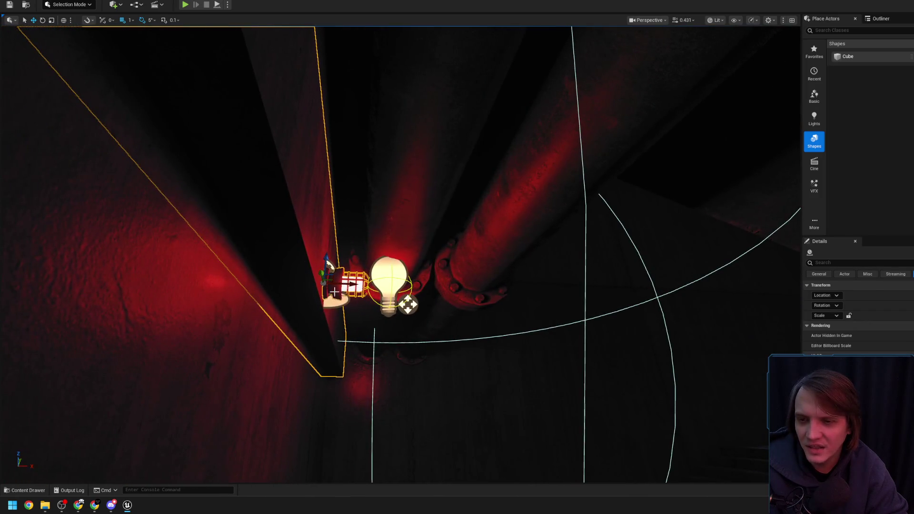
pyautogui.moveTo(364, 268); pyautogui.dragTo(466, 242)
pyautogui.click(457, 195)
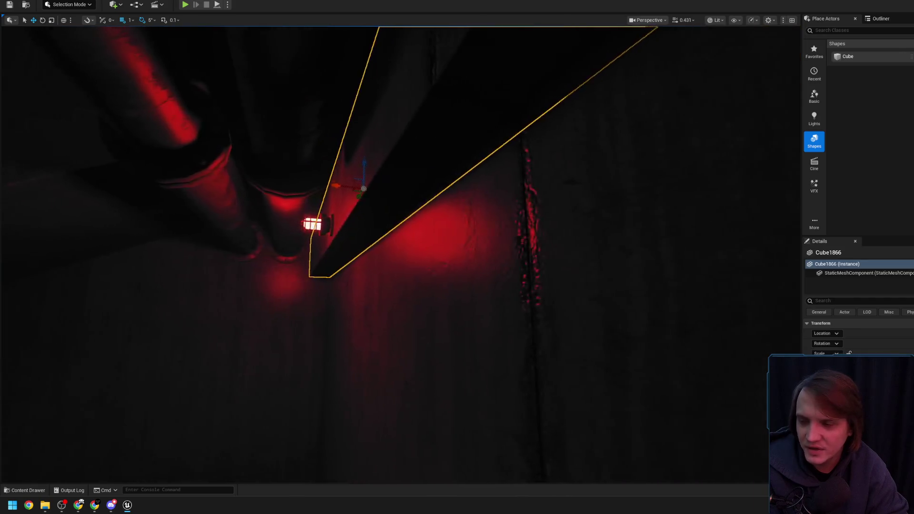
pyautogui.moveTo(419, 215); pyautogui.dragTo(414, 214)
pyautogui.moveTo(361, 168); pyautogui.dragTo(390, 215)
# Step: Switch to the rotate tool with E and reselect the red wall lamp
pyautogui.press('e')
pyautogui.moveTo(363, 246); pyautogui.dragTo(363, 246)
pyautogui.moveTo(327, 280)
pyautogui.mouseDown()
pyautogui.moveTo(347, 265)
pyautogui.moveTo(300, 281)
pyautogui.moveTo(298, 310)
pyautogui.mouseUp()
pyautogui.click(324, 297)
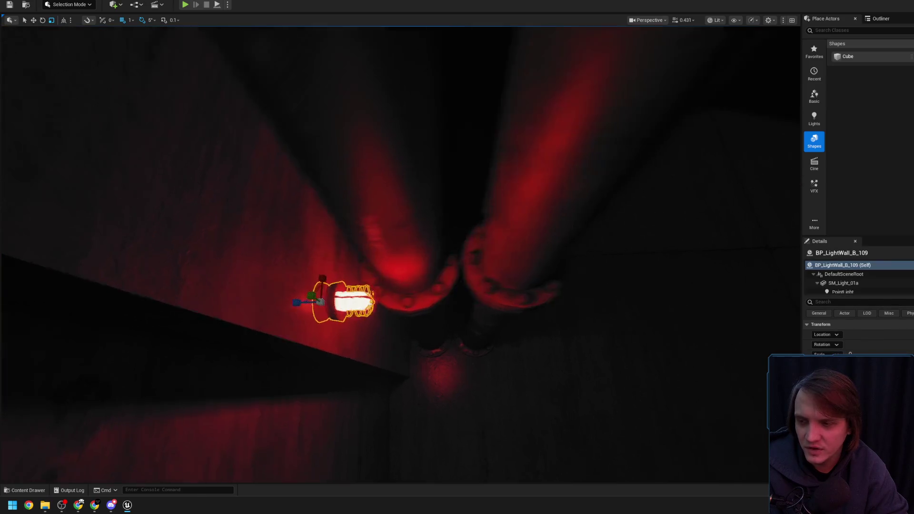
# Step: Move the red wall lamp up onto the ledge beneath the horizontal pipes, then deselect it
pyautogui.scroll(3, 323, 318)
pyautogui.moveTo(362, 311)
pyautogui.mouseDown()
pyautogui.moveTo(298, 304)
pyautogui.moveTo(298, 381)
pyautogui.mouseUp()
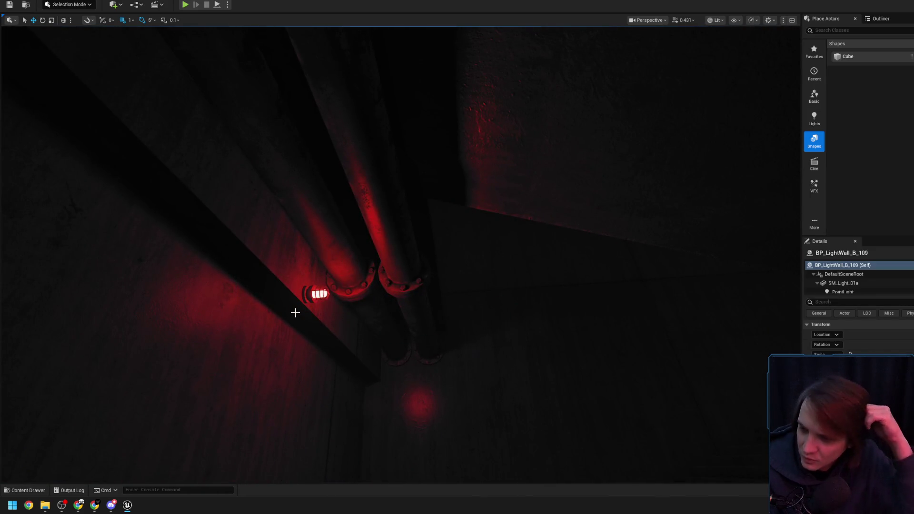
pyautogui.moveTo(296, 313); pyautogui.dragTo(349, 192)
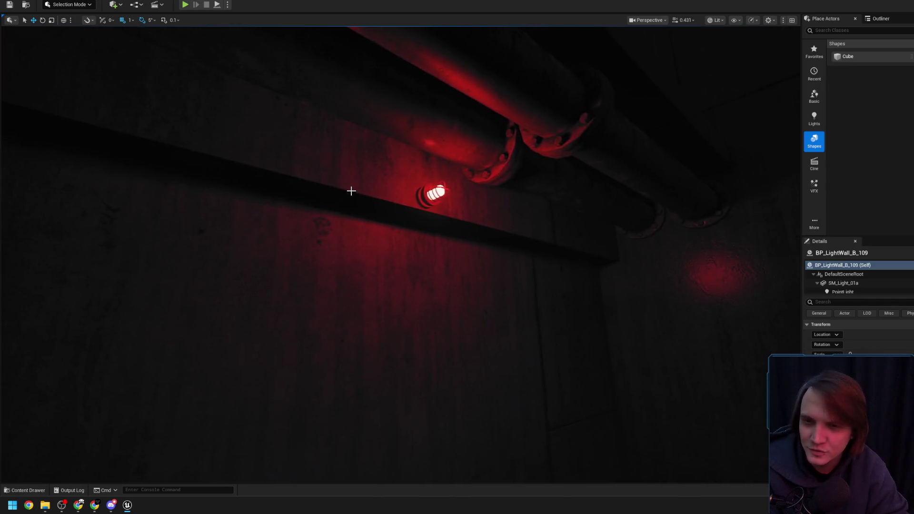
pyautogui.click(349, 192)
pyautogui.click(374, 274)
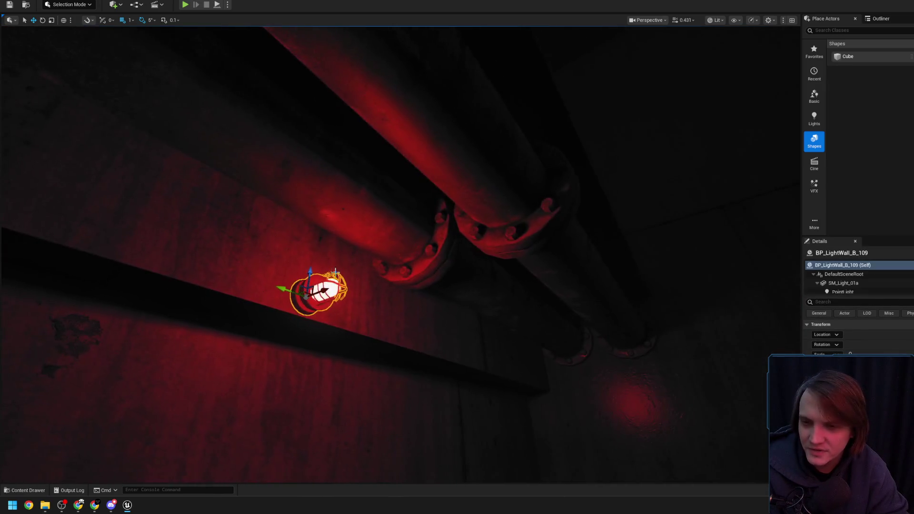
pyautogui.moveTo(311, 271)
pyautogui.mouseDown()
pyautogui.moveTo(308, 251)
pyautogui.moveTo(454, 234)
pyautogui.mouseUp()
pyautogui.press('Escape')
# Step: Fly away through the level toward the lit doorway and look around the walls
pyautogui.moveTo(507, 251)
pyautogui.mouseDown()
pyautogui.moveTo(394, 126)
pyautogui.moveTo(295, 131)
pyautogui.moveTo(257, 190)
pyautogui.moveTo(242, 238)
pyautogui.moveTo(419, 279)
pyautogui.moveTo(381, 248)
pyautogui.moveTo(362, 252)
pyautogui.moveTo(362, 209)
pyautogui.moveTo(376, 200)
pyautogui.moveTo(395, 283)
pyautogui.mouseUp()
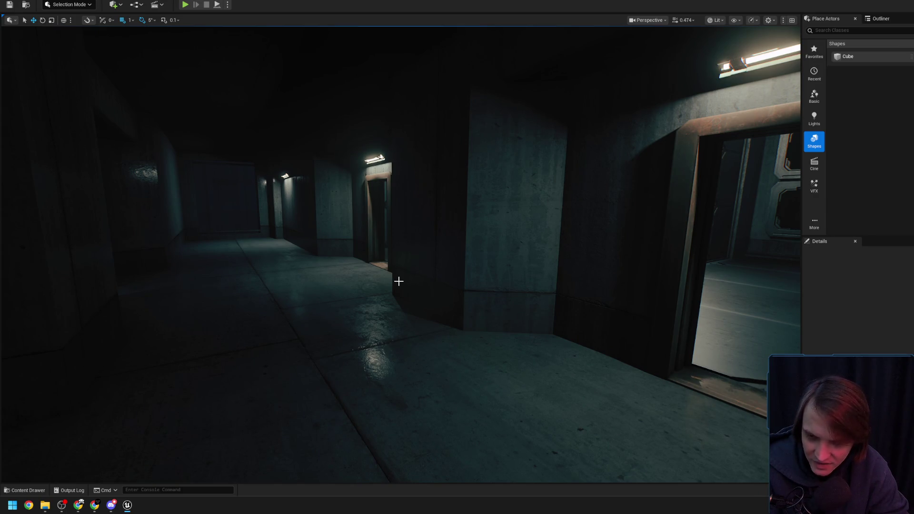
pyautogui.moveTo(398, 281)
pyautogui.mouseDown()
pyautogui.moveTo(362, 282)
pyautogui.moveTo(400, 281)
pyautogui.mouseUp()
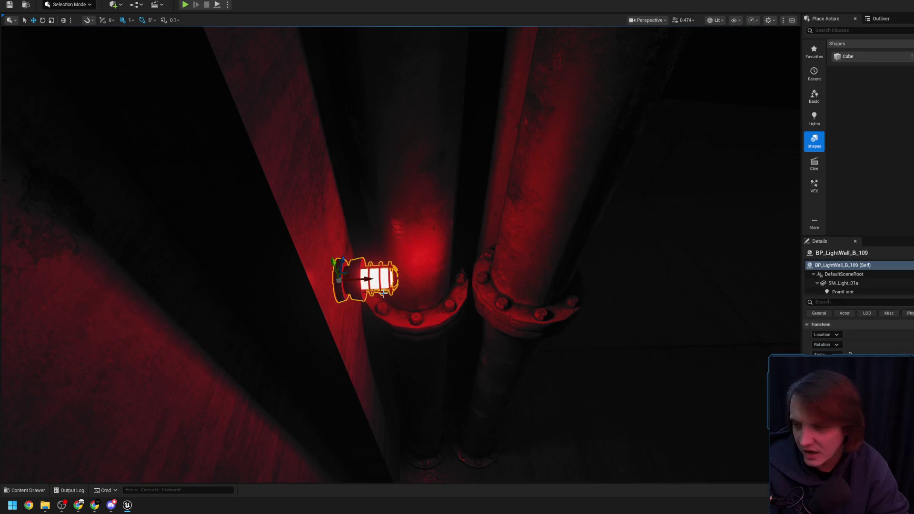
pyautogui.press('Escape')
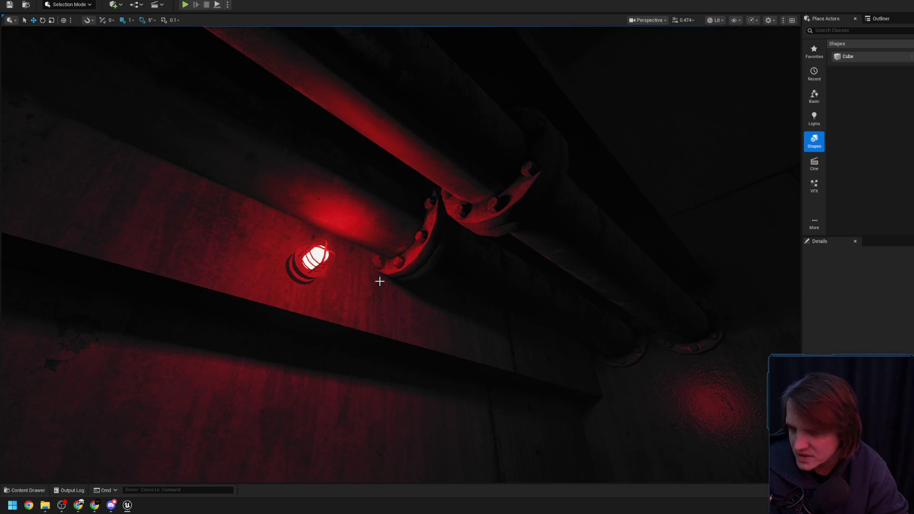
pyautogui.scroll(6, 380, 278)
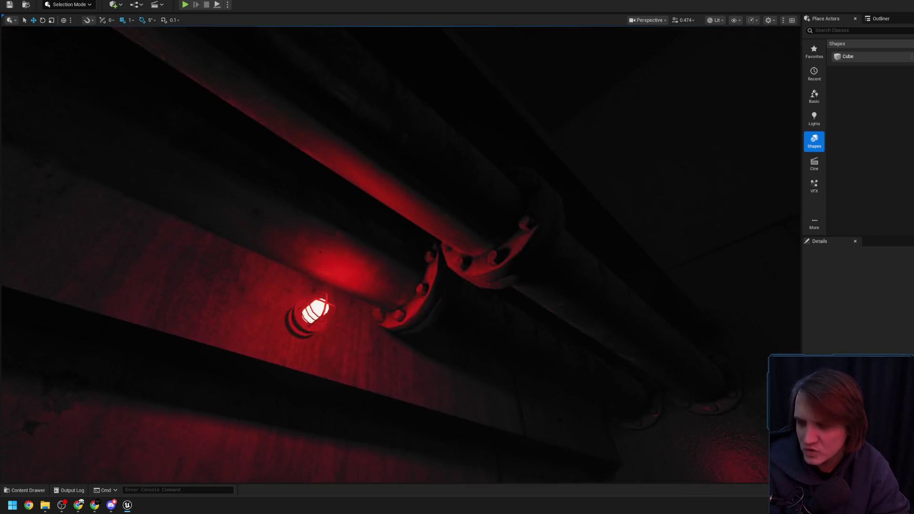
pyautogui.moveTo(243, 264); pyautogui.dragTo(248, 257)
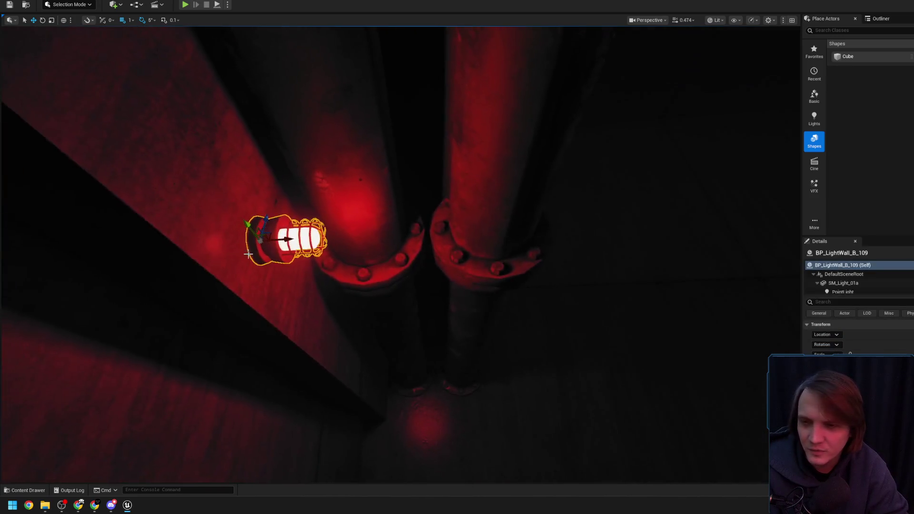
pyautogui.moveTo(337, 246); pyautogui.dragTo(402, 203)
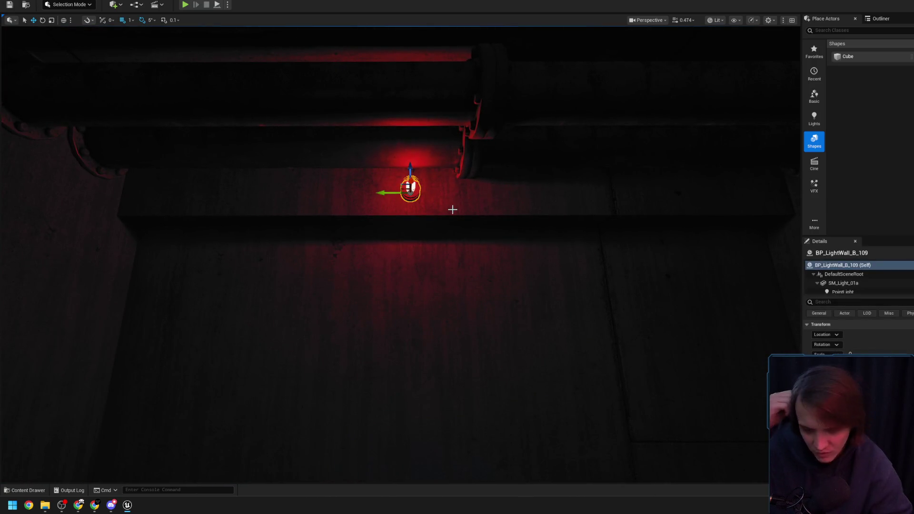
pyautogui.moveTo(457, 208)
pyautogui.mouseDown()
pyautogui.moveTo(439, 247)
pyautogui.moveTo(393, 260)
pyautogui.mouseUp()
pyautogui.scroll(5, 438, 247)
# Step: Fly back to the red-lit corner with the vertical pipes, adjusting camera speed with the wheel
pyautogui.scroll(-4, 438, 247)
pyautogui.scroll(-3, 439, 247)
pyautogui.scroll(2, 438, 247)
pyautogui.scroll(1, 439, 247)
pyautogui.scroll(1, 438, 246)
pyautogui.scroll(1, 438, 246)
pyautogui.scroll(-1, 439, 247)
pyautogui.scroll(1, 438, 246)
pyautogui.scroll(-2, 438, 247)
pyautogui.scroll(-2, 439, 246)
pyautogui.scroll(-1, 438, 246)
pyautogui.scroll(1, 438, 246)
pyautogui.scroll(-1, 392, 260)
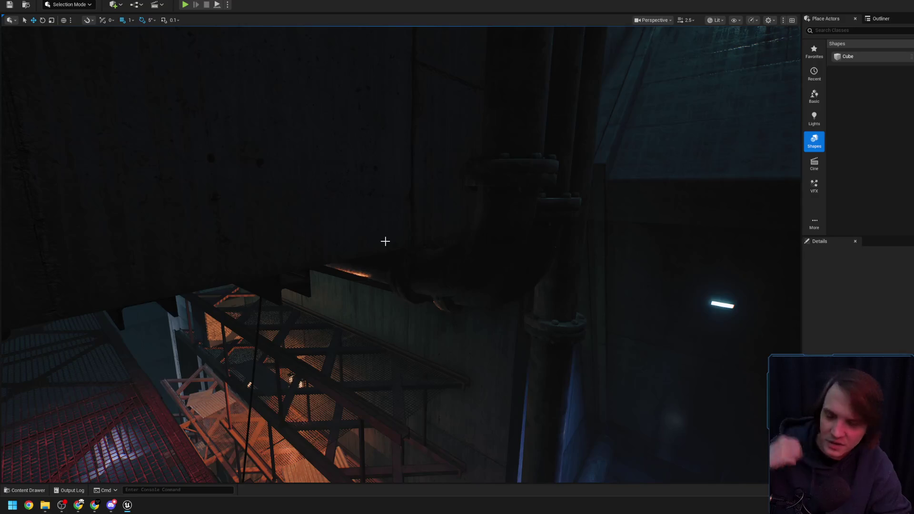
pyautogui.moveTo(375, 272); pyautogui.dragTo(376, 271)
pyautogui.scroll(-2, 375, 272)
pyautogui.scroll(-1, 376, 272)
pyautogui.scroll(-1, 376, 272)
pyautogui.scroll(-1, 376, 272)
pyautogui.scroll(-1, 376, 271)
pyautogui.scroll(1, 376, 272)
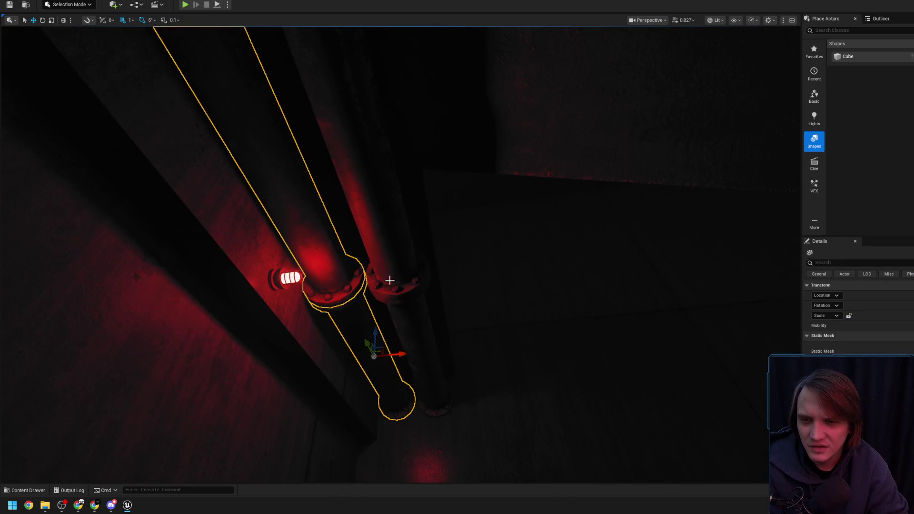
# Step: Orbit along the ceiling pipes and add the red wall lamp to the pipe selection
pyautogui.moveTo(402, 318); pyautogui.dragTo(360, 308)
pyautogui.moveTo(441, 306); pyautogui.dragTo(454, 327)
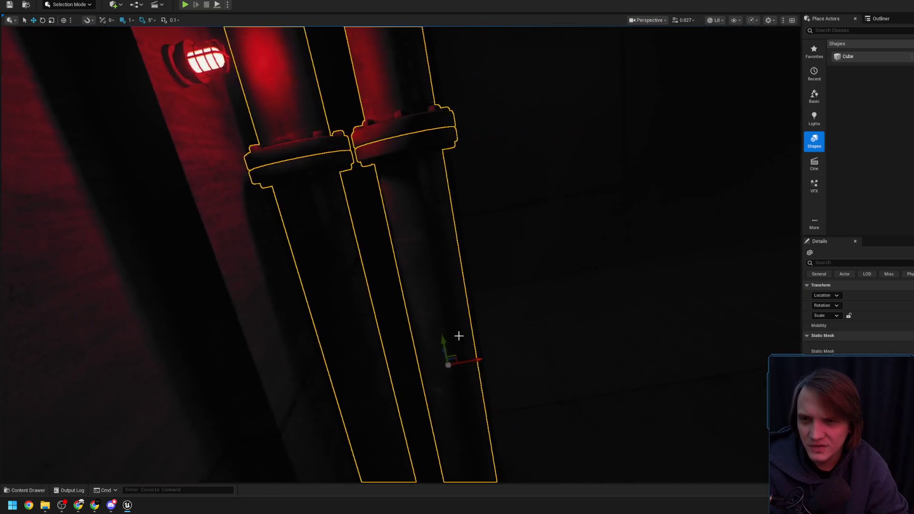
pyautogui.moveTo(362, 303); pyautogui.dragTo(342, 283)
pyautogui.keyDown('ctrl'); pyautogui.click(342, 283); pyautogui.keyUp('ctrl')
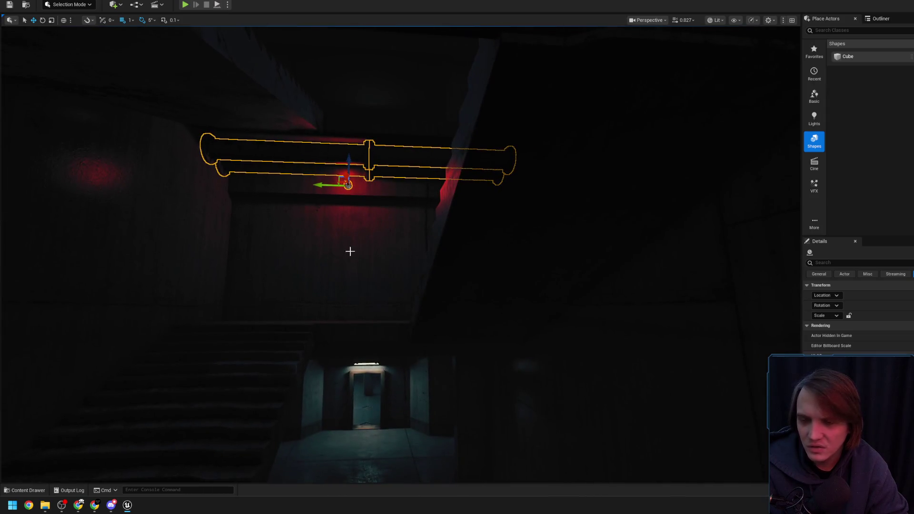
# Step: Inspect the selected pipes from overhead and below, then fly across toward the red lamp
pyautogui.moveTo(353, 160); pyautogui.dragTo(353, 161)
pyautogui.moveTo(408, 90); pyautogui.dragTo(408, 89)
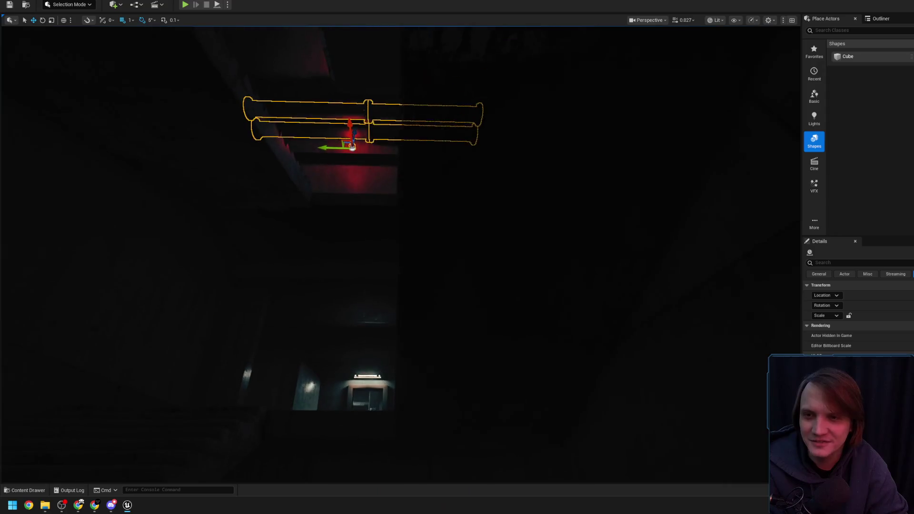
pyautogui.moveTo(369, 255); pyautogui.dragTo(360, 295)
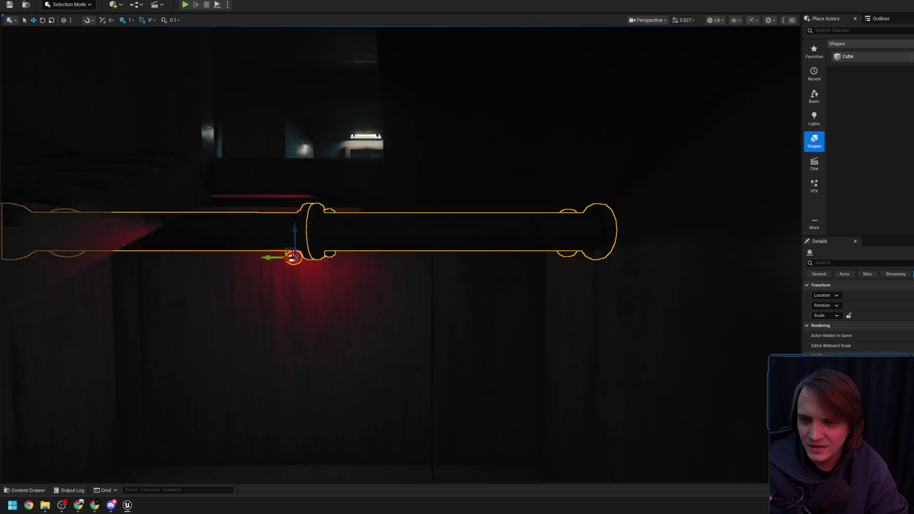
pyautogui.moveTo(368, 263); pyautogui.dragTo(320, 256)
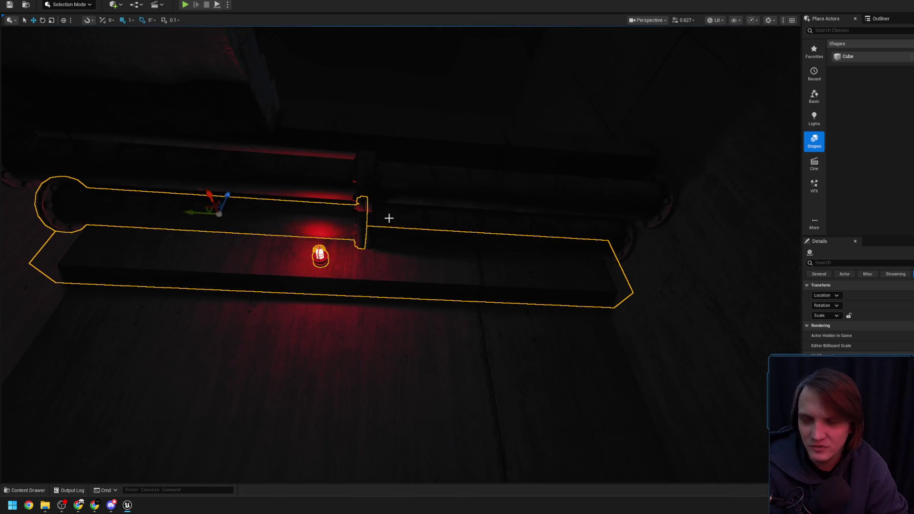
pyautogui.moveTo(324, 184); pyautogui.dragTo(323, 277)
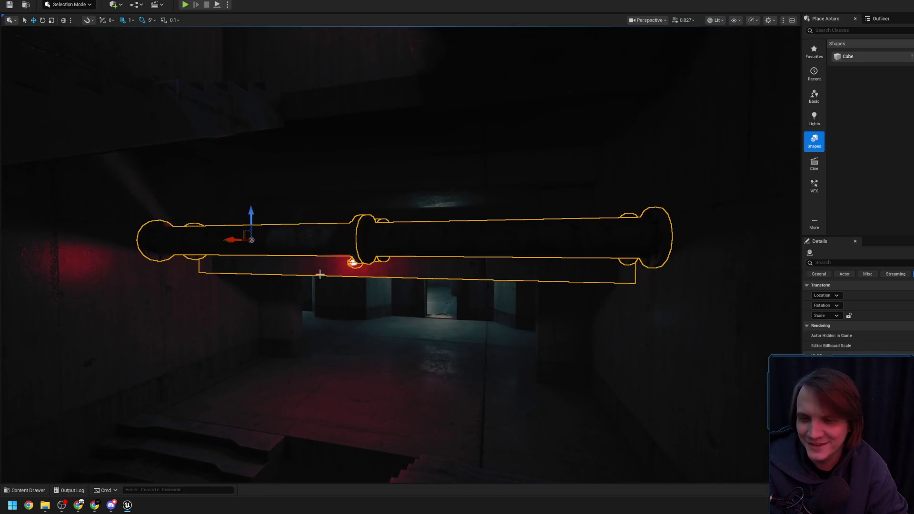
pyautogui.moveTo(256, 215); pyautogui.dragTo(255, 216)
pyautogui.moveTo(275, 374); pyautogui.dragTo(275, 374)
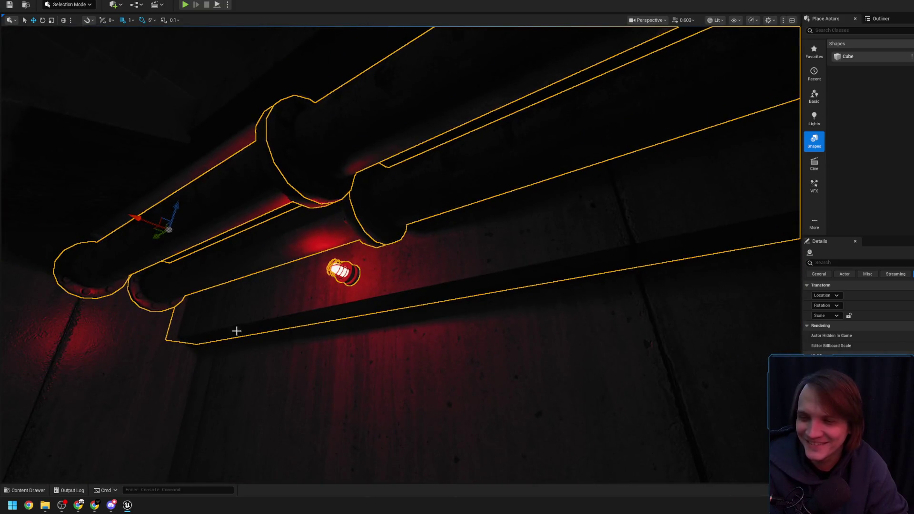
pyautogui.moveTo(168, 207)
pyautogui.mouseDown()
pyautogui.moveTo(147, 295)
pyautogui.moveTo(182, 293)
pyautogui.mouseUp()
pyautogui.moveTo(236, 303); pyautogui.dragTo(261, 287)
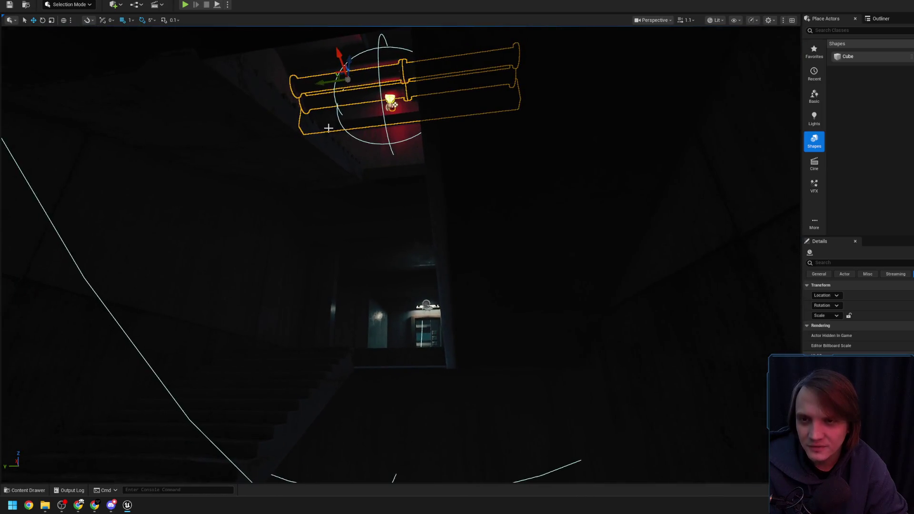
pyautogui.moveTo(278, 224); pyautogui.dragTo(277, 225)
pyautogui.moveTo(248, 276)
pyautogui.mouseDown()
pyautogui.moveTo(286, 226)
pyautogui.moveTo(285, 235)
pyautogui.moveTo(228, 212)
pyautogui.moveTo(315, 339)
pyautogui.mouseUp()
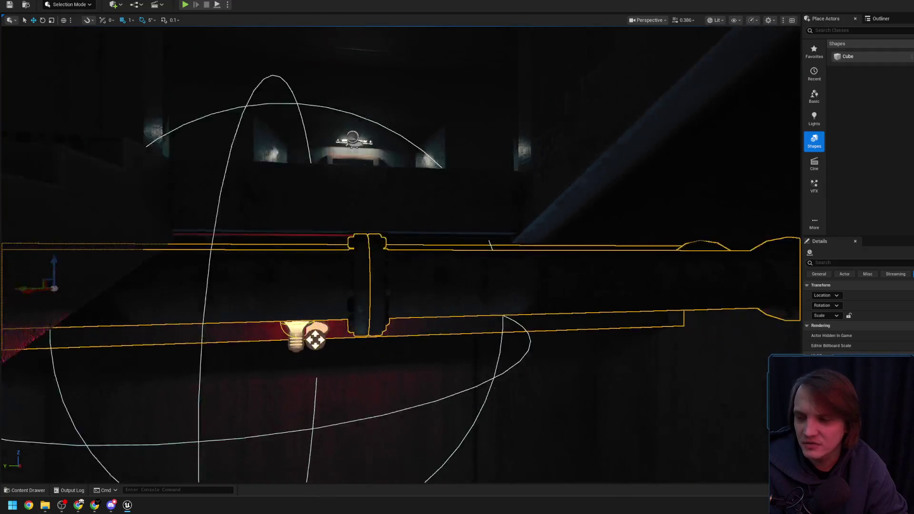
pyautogui.moveTo(274, 260); pyautogui.dragTo(257, 309)
pyautogui.moveTo(308, 261); pyautogui.dragTo(308, 262)
pyautogui.scroll(1, 308, 261)
pyautogui.moveTo(306, 219); pyautogui.dragTo(306, 218)
pyautogui.moveTo(377, 155); pyautogui.dragTo(376, 156)
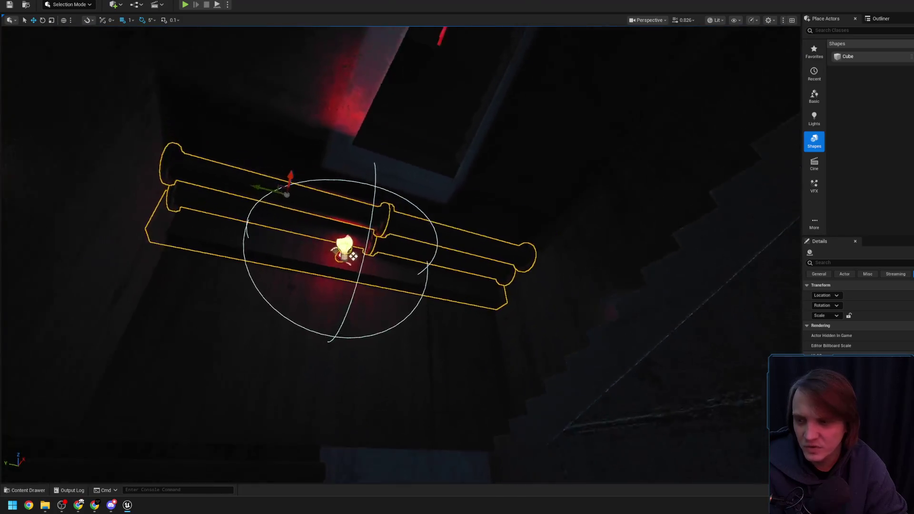
pyautogui.moveTo(386, 187); pyautogui.dragTo(362, 188)
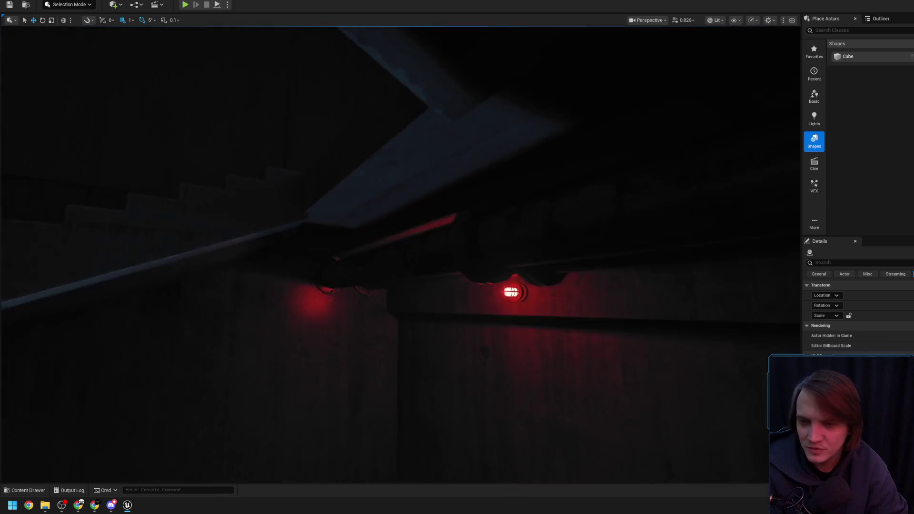
pyautogui.click(506, 286)
pyautogui.moveTo(506, 286); pyautogui.dragTo(476, 247)
pyautogui.click(265, 255)
pyautogui.moveTo(265, 255); pyautogui.dragTo(257, 247)
pyautogui.moveTo(388, 249)
pyautogui.mouseDown()
pyautogui.moveTo(376, 243)
pyautogui.moveTo(418, 293)
pyautogui.moveTo(397, 300)
pyautogui.mouseUp()
pyautogui.moveTo(349, 346)
pyautogui.mouseDown()
pyautogui.moveTo(401, 349)
pyautogui.moveTo(368, 347)
pyautogui.mouseUp()
pyautogui.hotkey('ctrl', 'z')
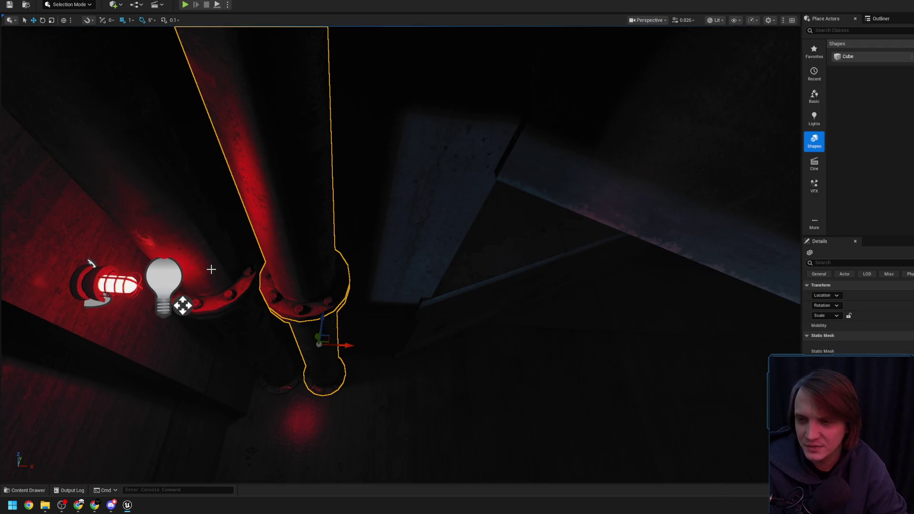
pyautogui.hotkey('ctrl', 'z')
pyautogui.hotkey('ctrl', 'z')
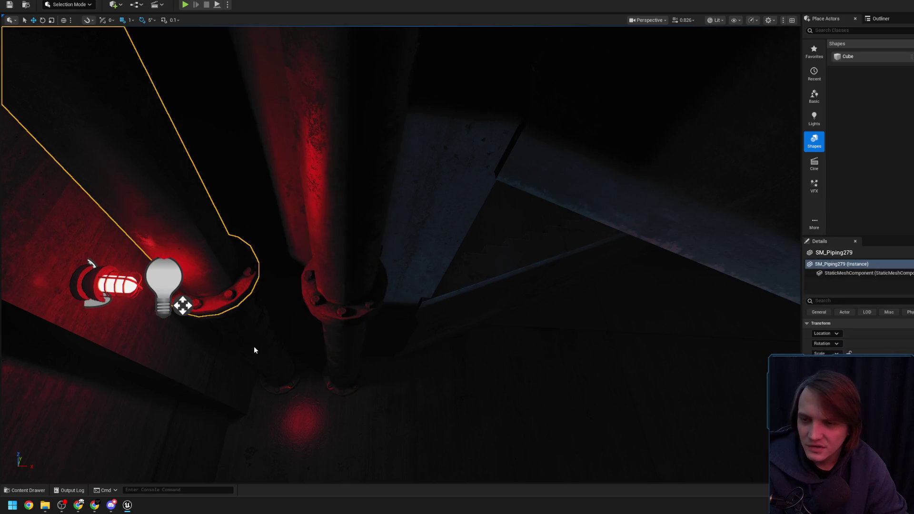
pyautogui.click(182, 305)
pyautogui.press('f')
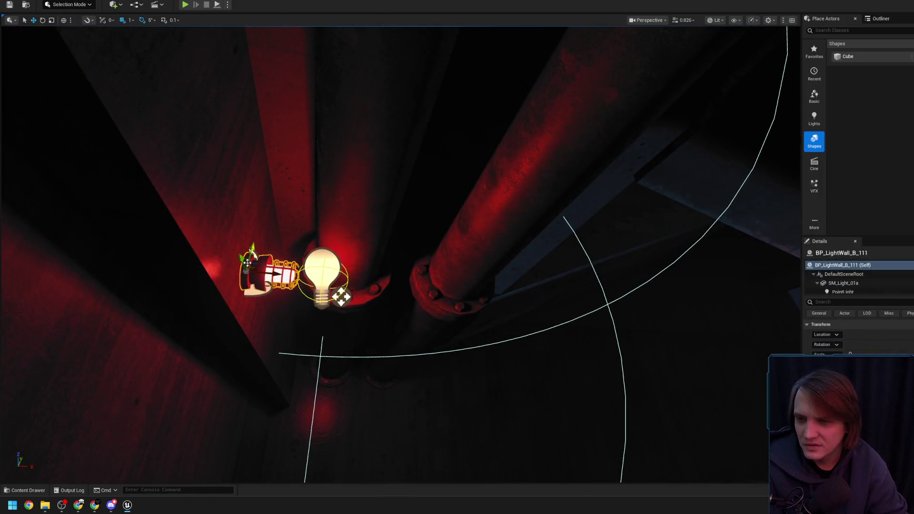
pyautogui.moveTo(247, 262)
pyautogui.mouseDown()
pyautogui.moveTo(330, 233)
pyautogui.moveTo(322, 235)
pyautogui.mouseUp()
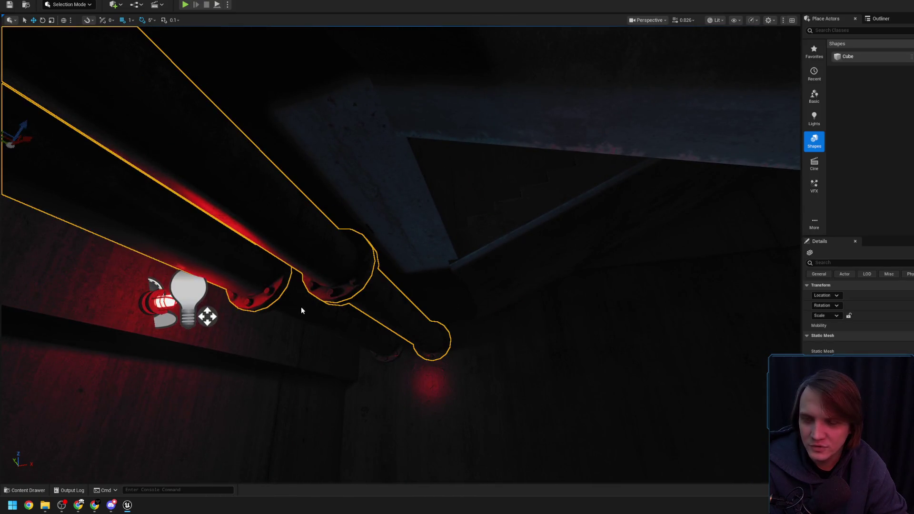
pyautogui.moveTo(370, 325)
pyautogui.mouseDown()
pyautogui.moveTo(339, 309)
pyautogui.moveTo(339, 286)
pyautogui.mouseUp()
pyautogui.moveTo(278, 281)
pyautogui.mouseDown()
pyautogui.moveTo(424, 256)
pyautogui.moveTo(267, 266)
pyautogui.moveTo(173, 223)
pyautogui.mouseUp()
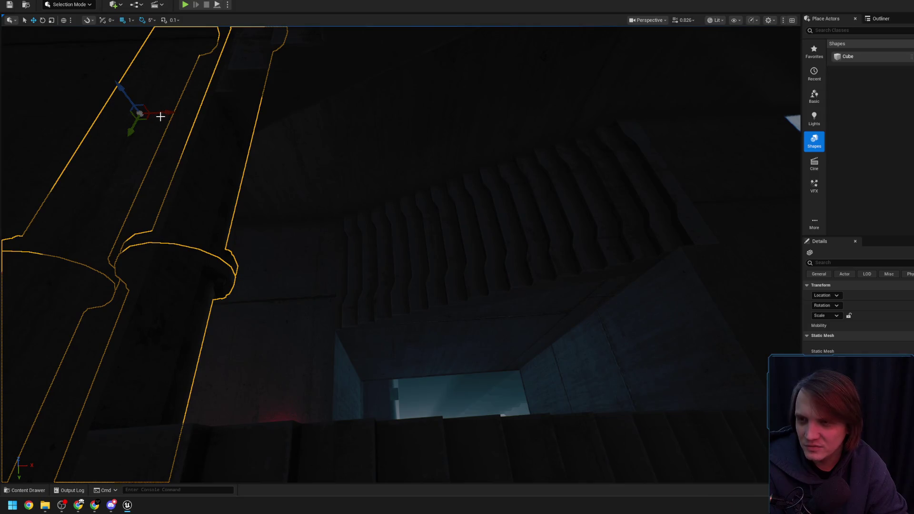
pyautogui.moveTo(173, 113); pyautogui.dragTo(267, 152)
pyautogui.moveTo(267, 278)
pyautogui.mouseDown()
pyautogui.moveTo(294, 284)
pyautogui.moveTo(292, 270)
pyautogui.mouseUp()
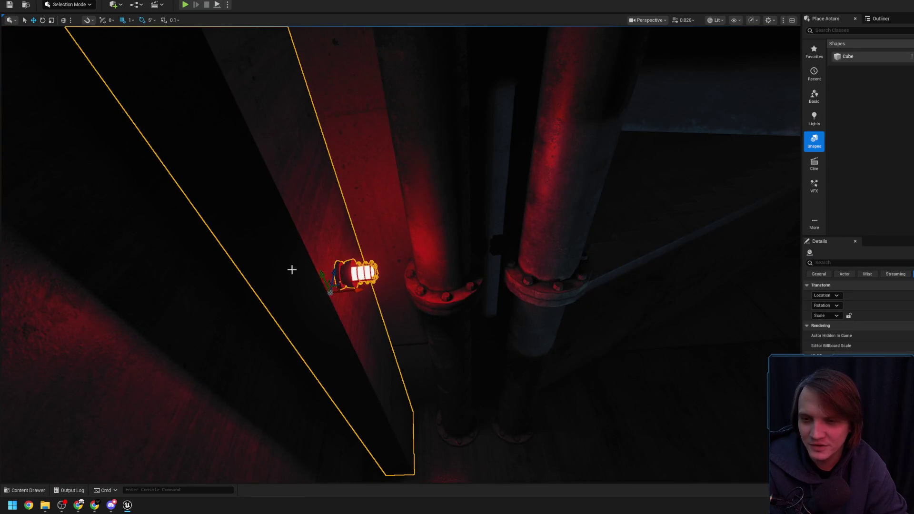
pyautogui.moveTo(353, 294)
pyautogui.mouseDown()
pyautogui.moveTo(324, 288)
pyautogui.moveTo(340, 273)
pyautogui.mouseUp()
pyautogui.click(340, 272)
pyautogui.click(295, 324)
pyautogui.moveTo(294, 324); pyautogui.dragTo(295, 324)
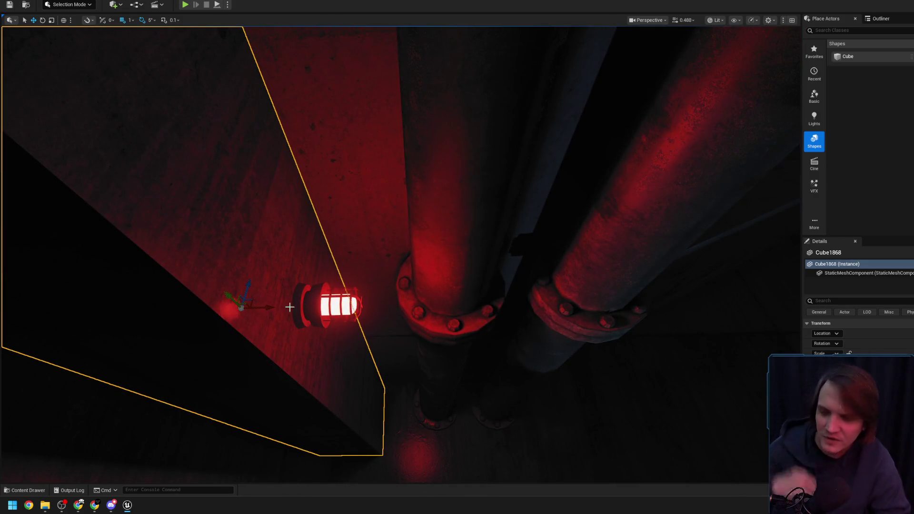
pyautogui.moveTo(277, 301); pyautogui.dragTo(299, 296)
pyautogui.press('w')
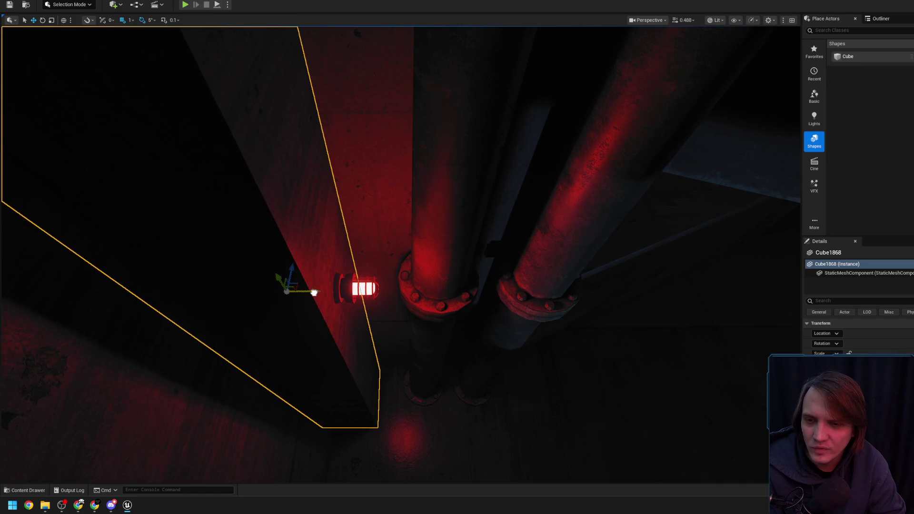
pyautogui.moveTo(315, 292); pyautogui.dragTo(284, 296)
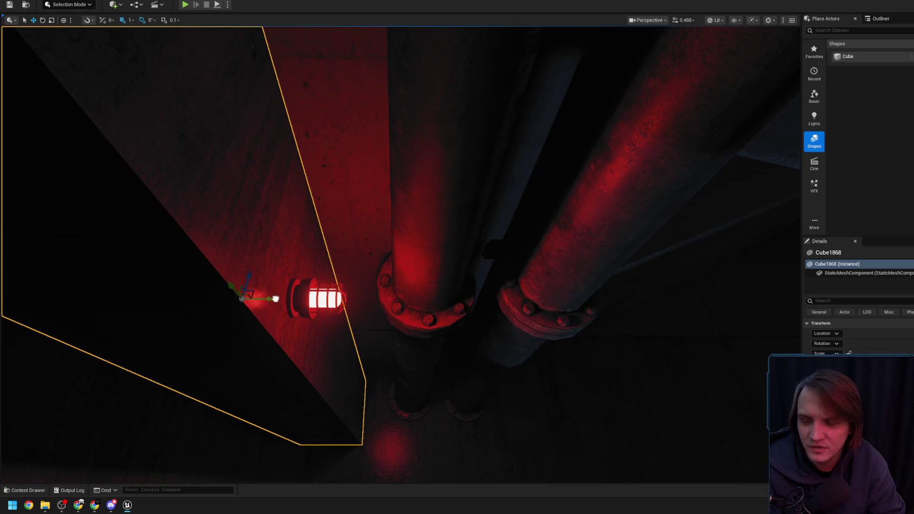
pyautogui.moveTo(287, 300); pyautogui.dragTo(306, 284)
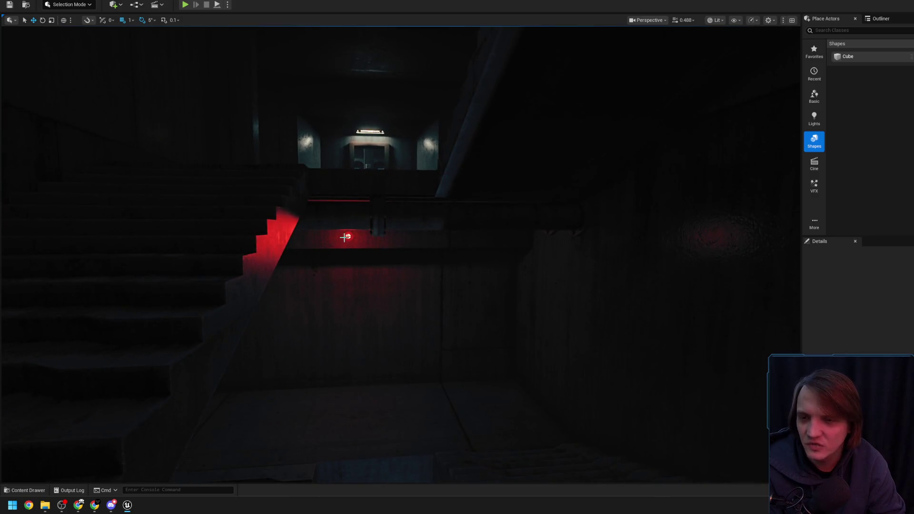
# Step: Select the red wall light, frame it with F, and bring the pipes into view
pyautogui.click(343, 237)
pyautogui.press('f')
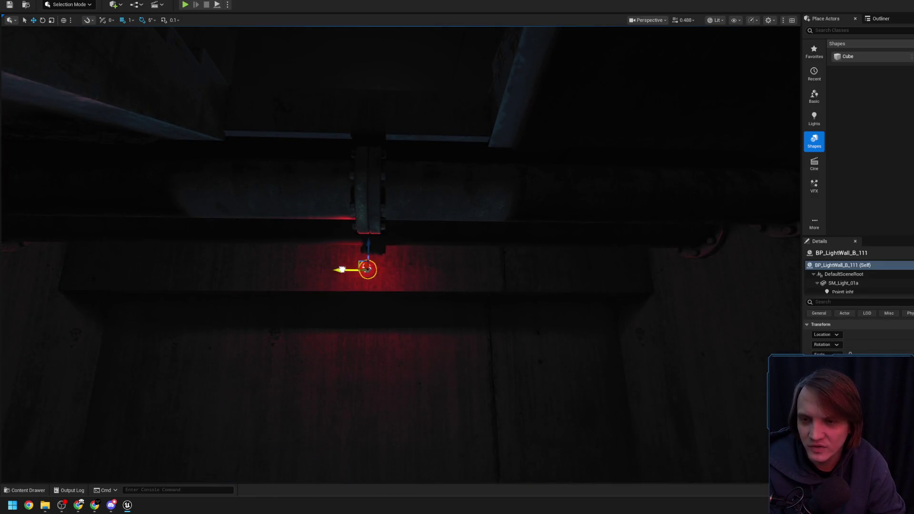
pyautogui.moveTo(373, 276); pyautogui.dragTo(392, 259)
pyautogui.moveTo(456, 259)
pyautogui.mouseDown()
pyautogui.moveTo(448, 235)
pyautogui.moveTo(432, 248)
pyautogui.mouseUp()
# Step: Select one flanged pipe and add the second so both vertical pipes are selected
pyautogui.click(298, 284)
pyautogui.moveTo(222, 253); pyautogui.dragTo(222, 252)
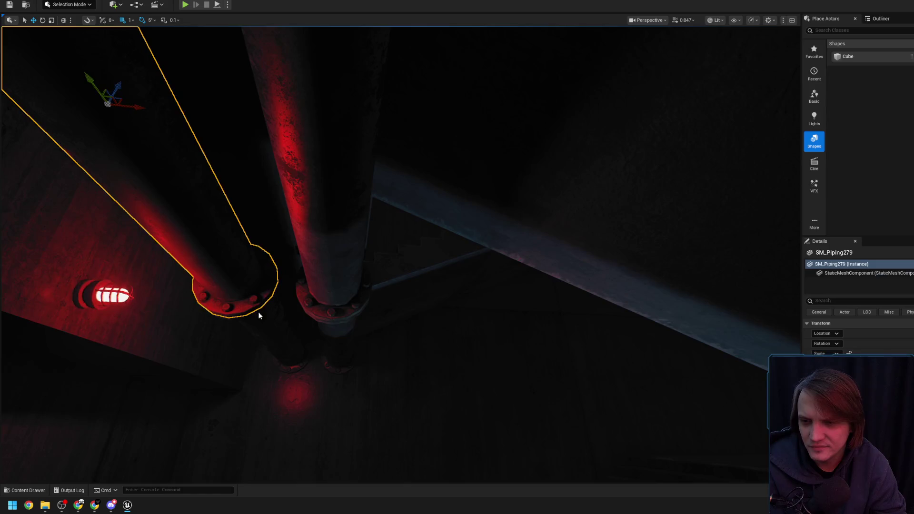
pyautogui.keyDown('ctrl'); pyautogui.click(332, 272); pyautogui.keyUp('ctrl')
pyautogui.moveTo(333, 271); pyautogui.dragTo(333, 271)
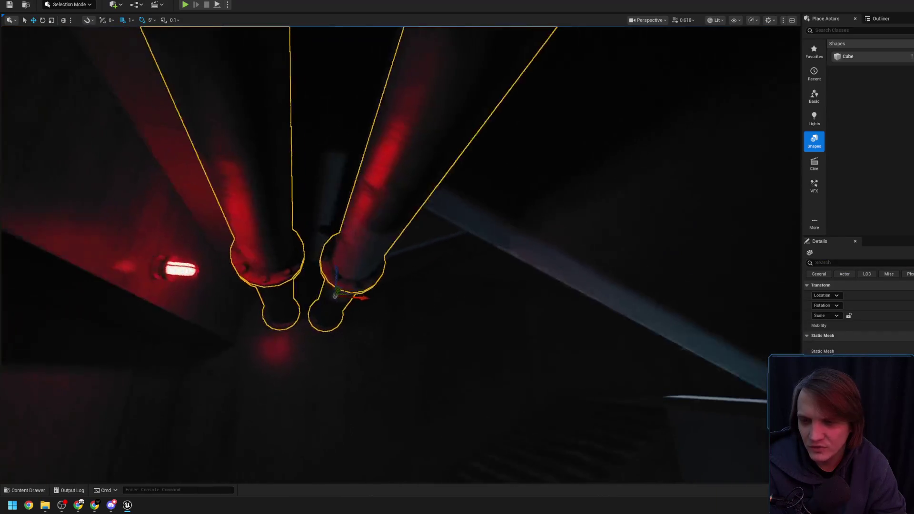